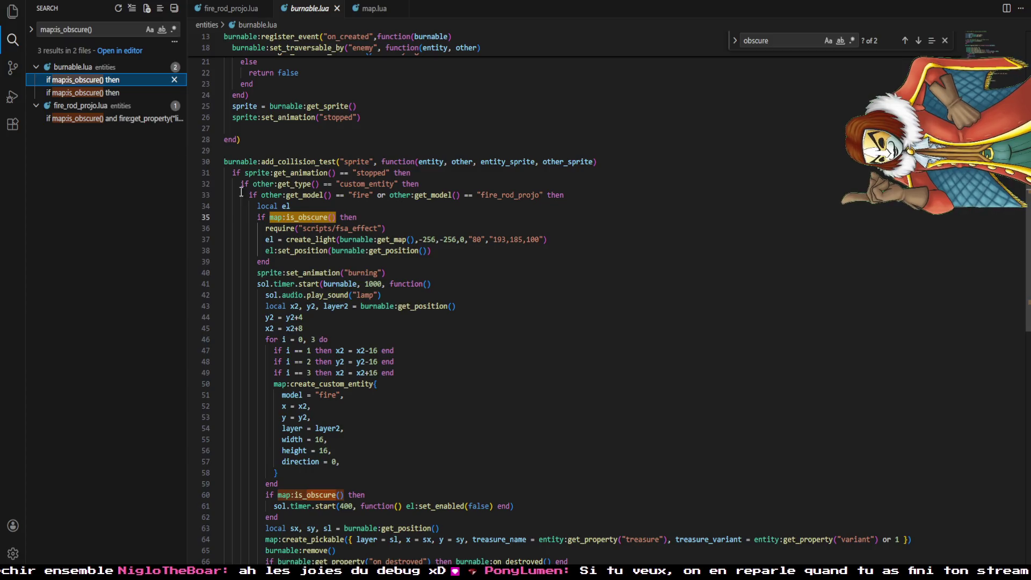
- Open map.lua's is_obscure definition and inspect the init_map shadow_degree check on line 46
click(90, 118)
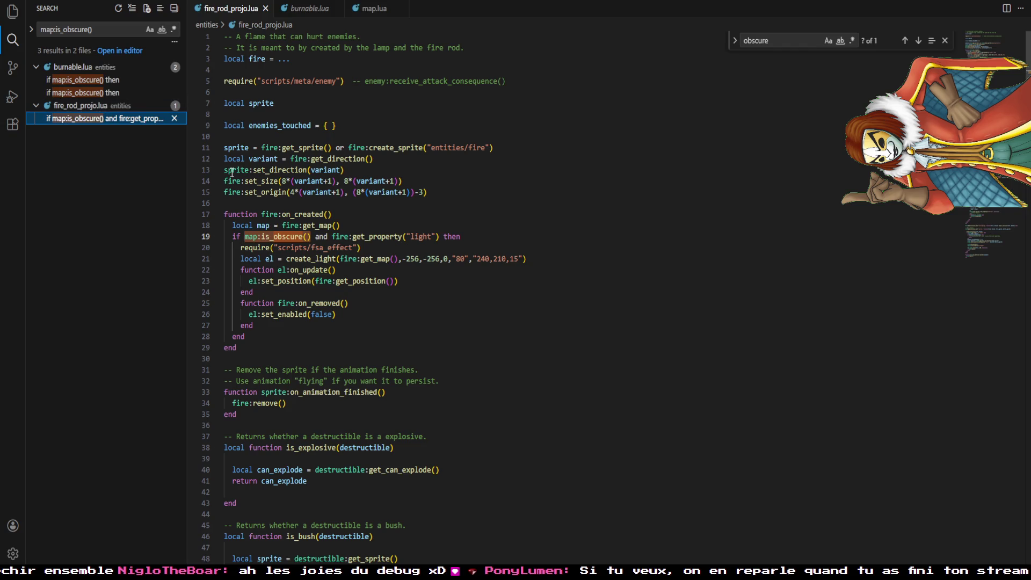
click(367, 9)
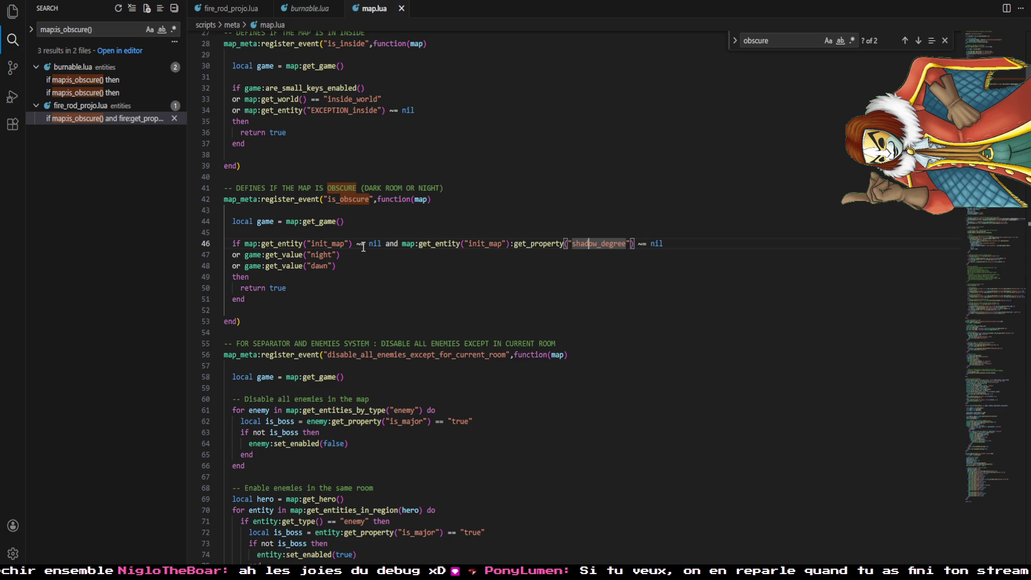
click(288, 243)
key(Right)
key(Right)
key(Right)
- Read the (DARK ROOM OR NIGHT) comment on line 41 that describes obscure maps
click(393, 187)
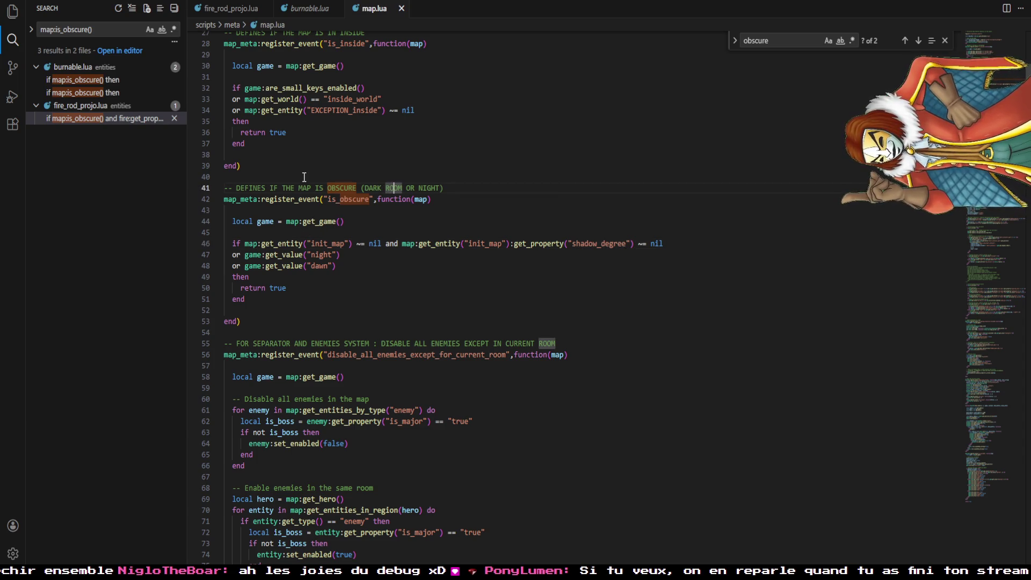
click(343, 187)
click(429, 188)
drag(449, 188, 365, 188)
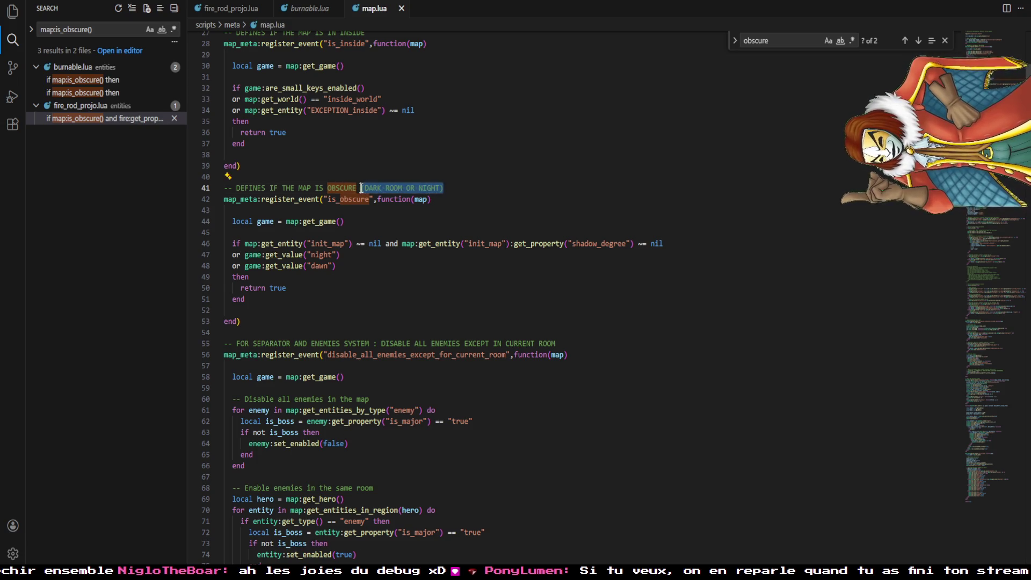
click(361, 188)
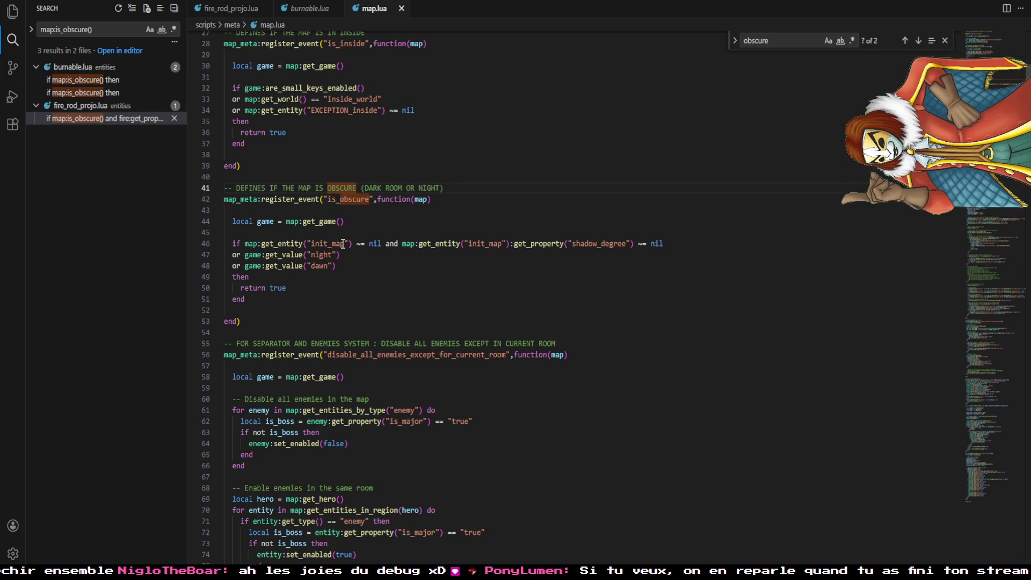
key(alt+Tab)
key(F5)
key(F12)
key(Return)
key(F12)
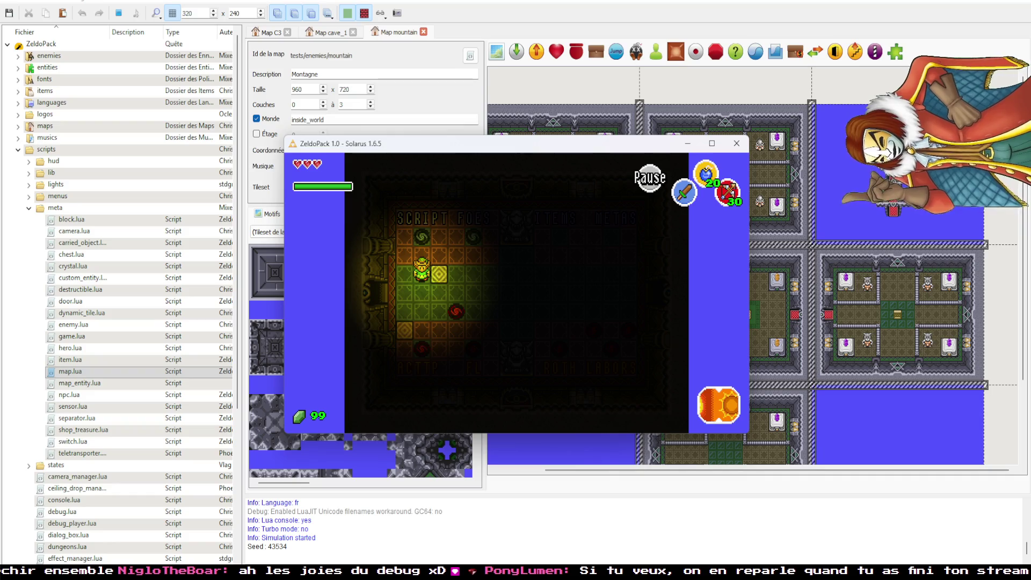
key(Right)
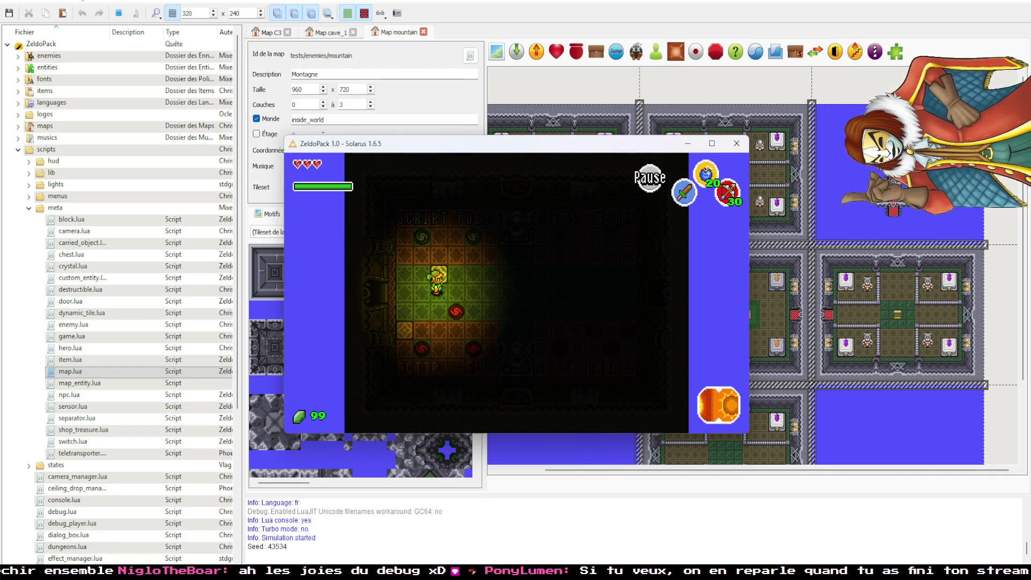
key(F12)
key(Up)
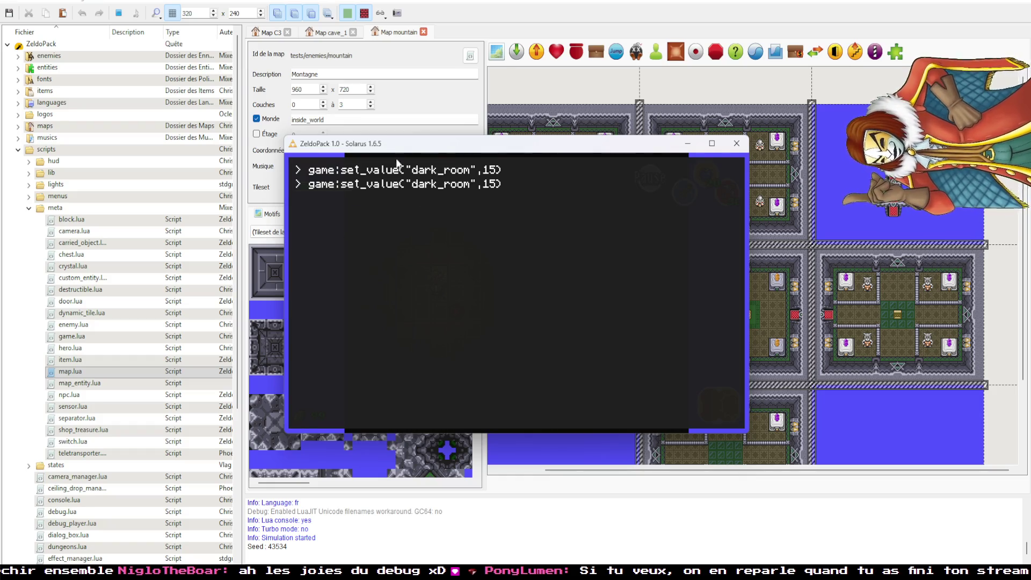
key(Return)
key(F12)
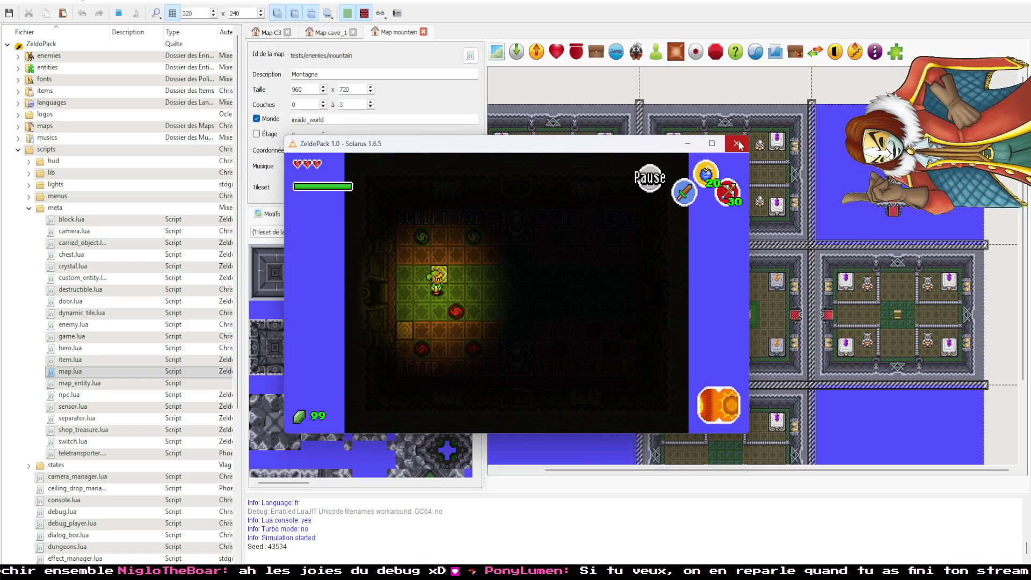
key(alt+F4)
key(alt+Tab)
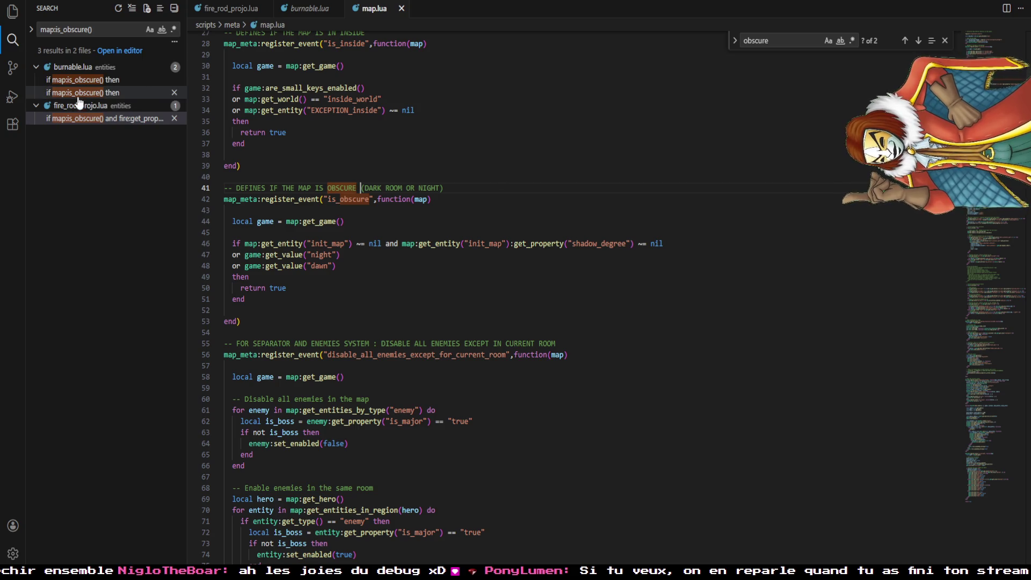
click(237, 9)
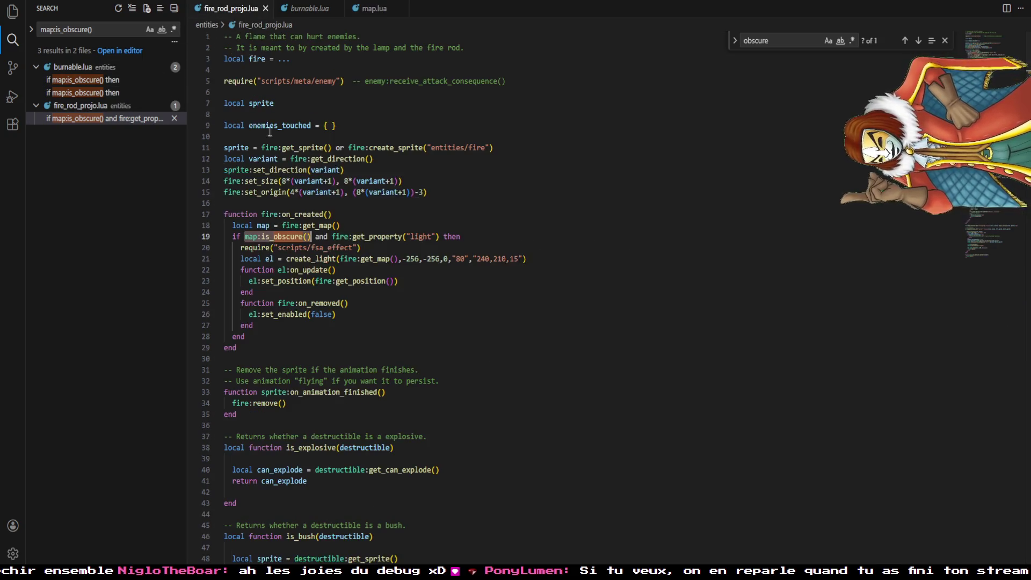
click(70, 92)
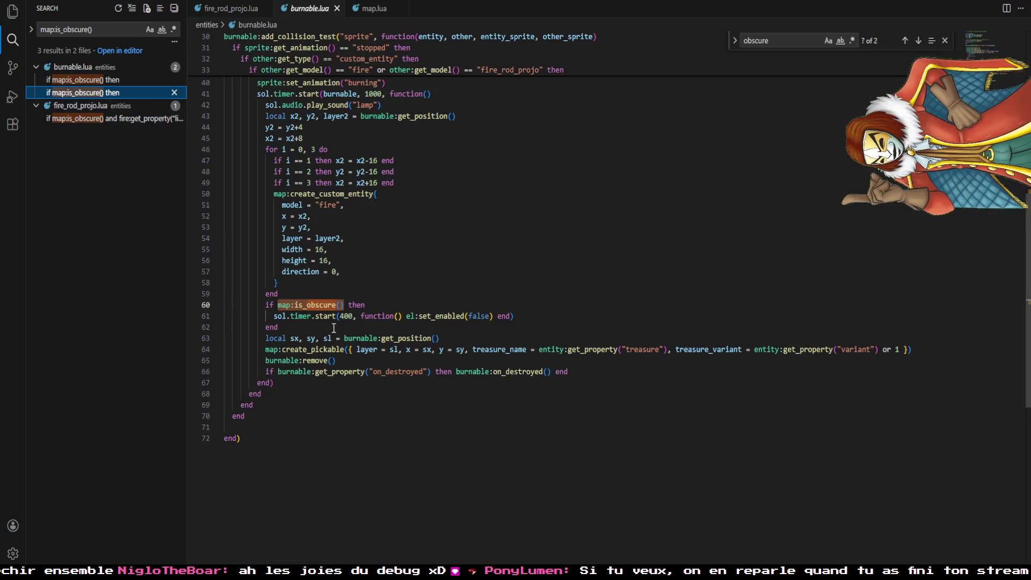
scroll(330, 340, up, 4)
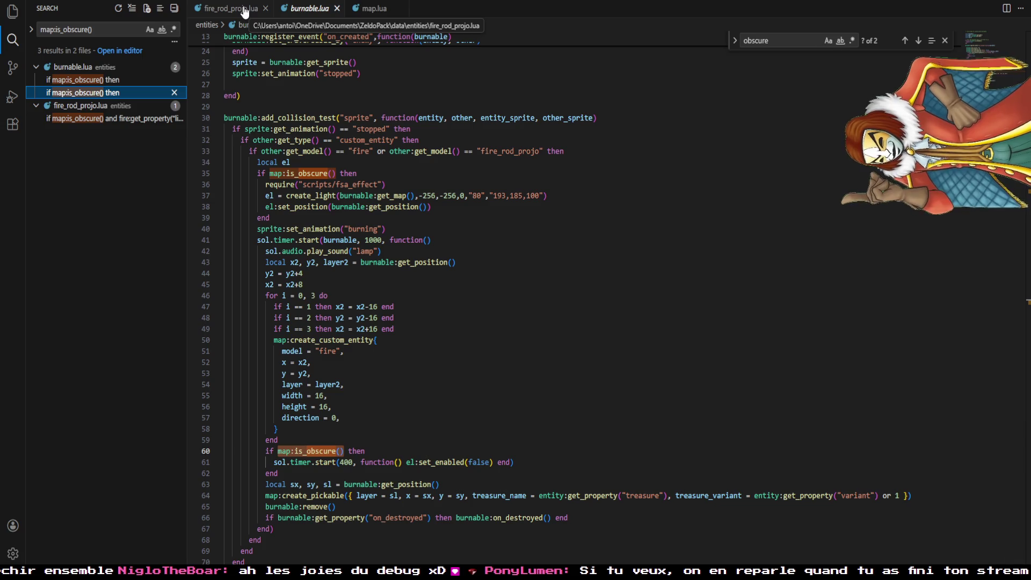
key(alt+Tab)
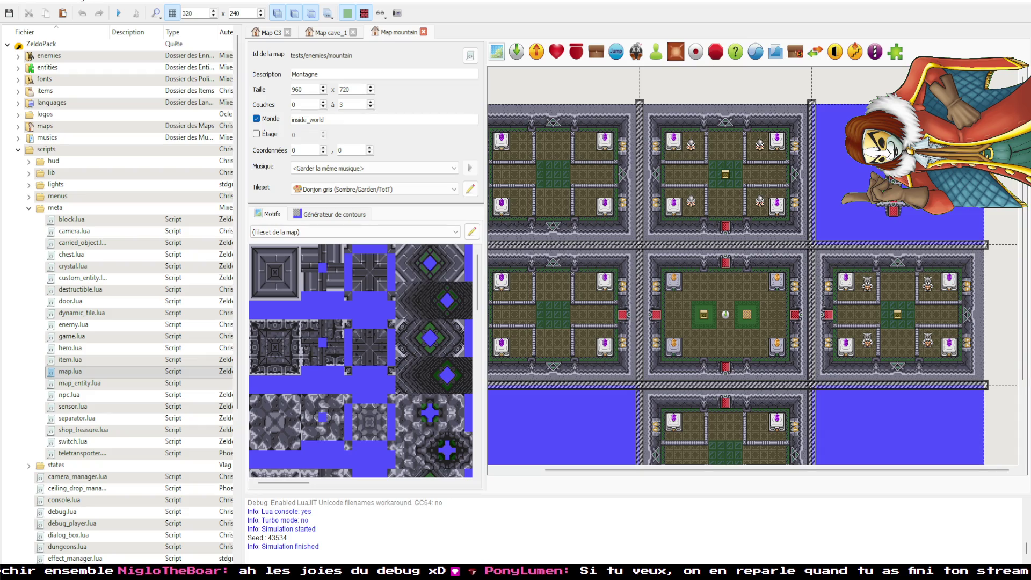
key(alt+Tab)
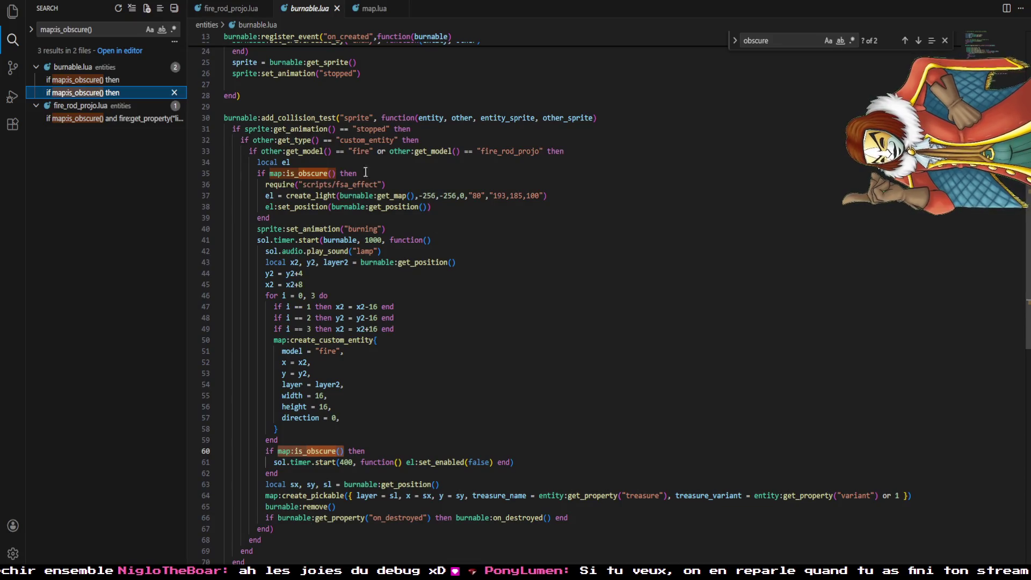
click(365, 9)
click(350, 200)
drag(350, 200, 341, 200)
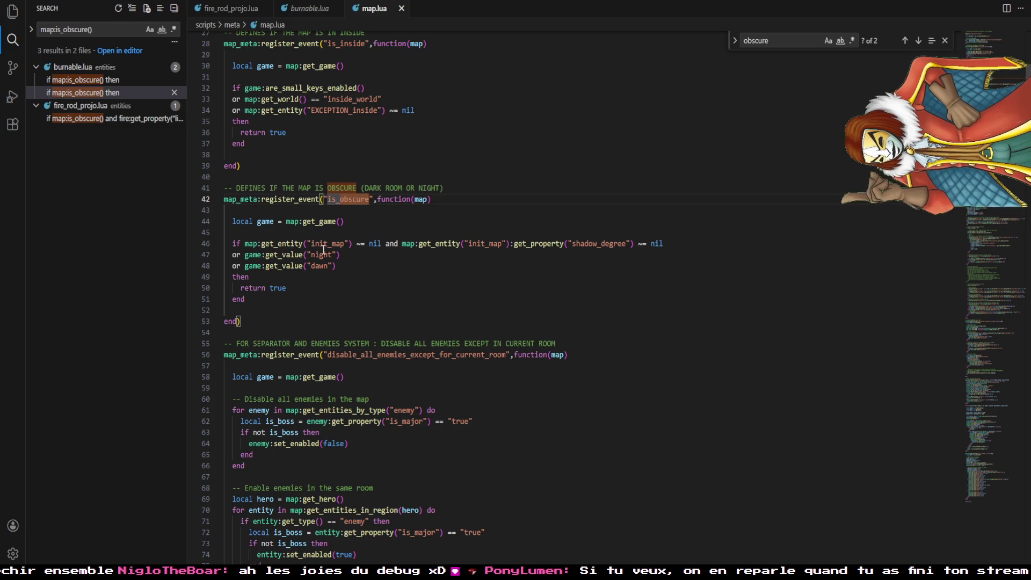
click(334, 266)
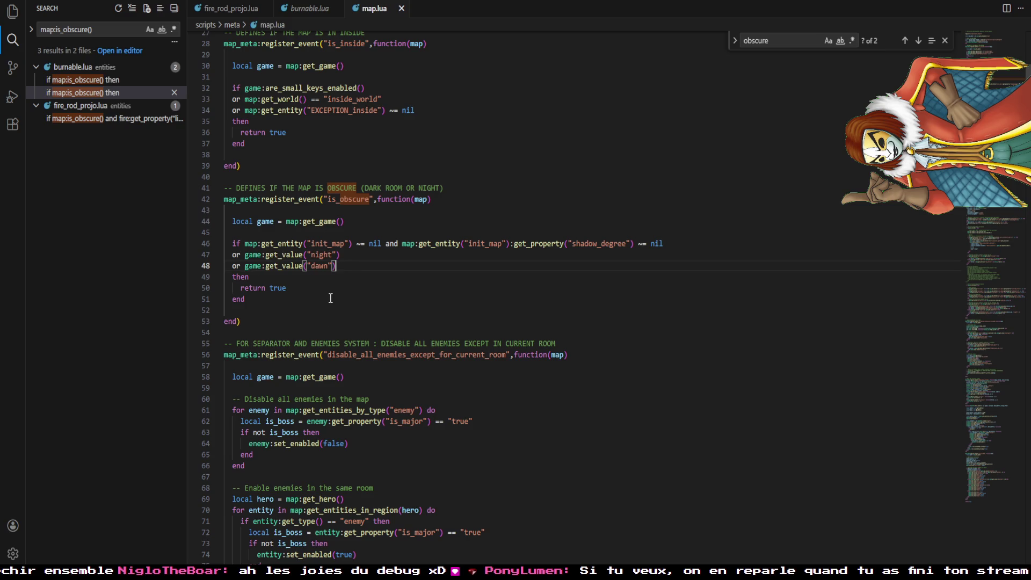
scroll(336, 290, up, 1)
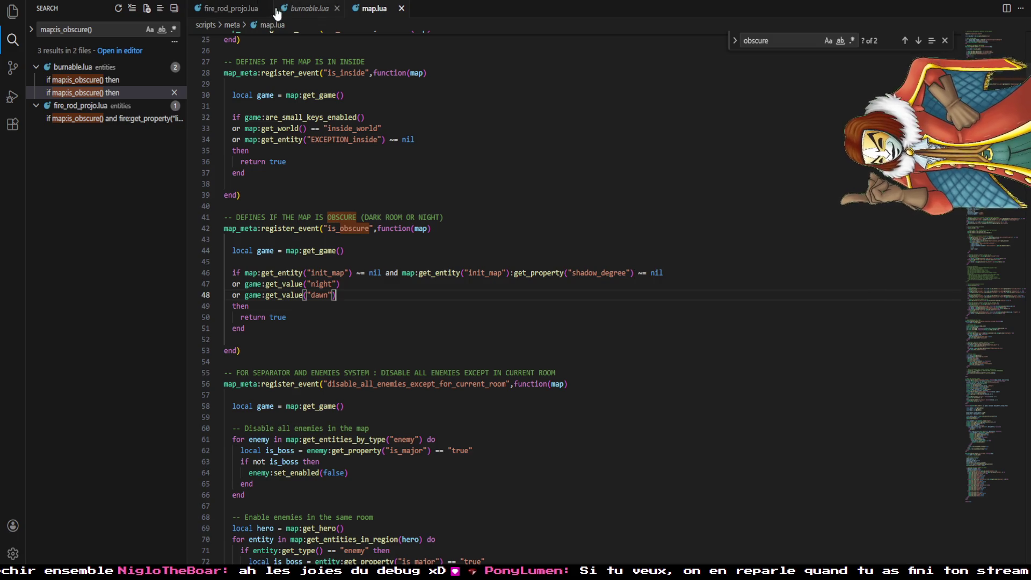
click(220, 8)
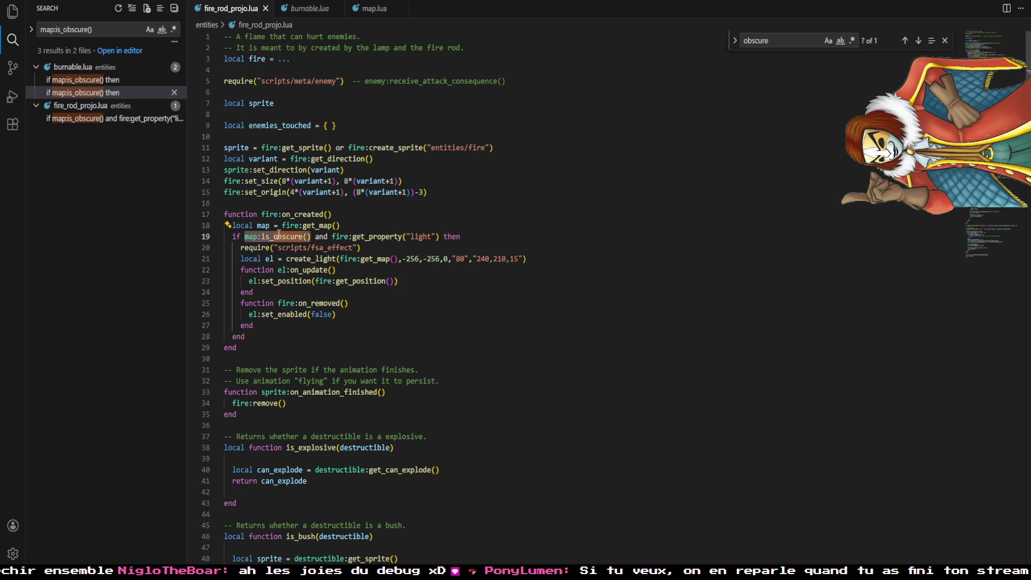
click(371, 8)
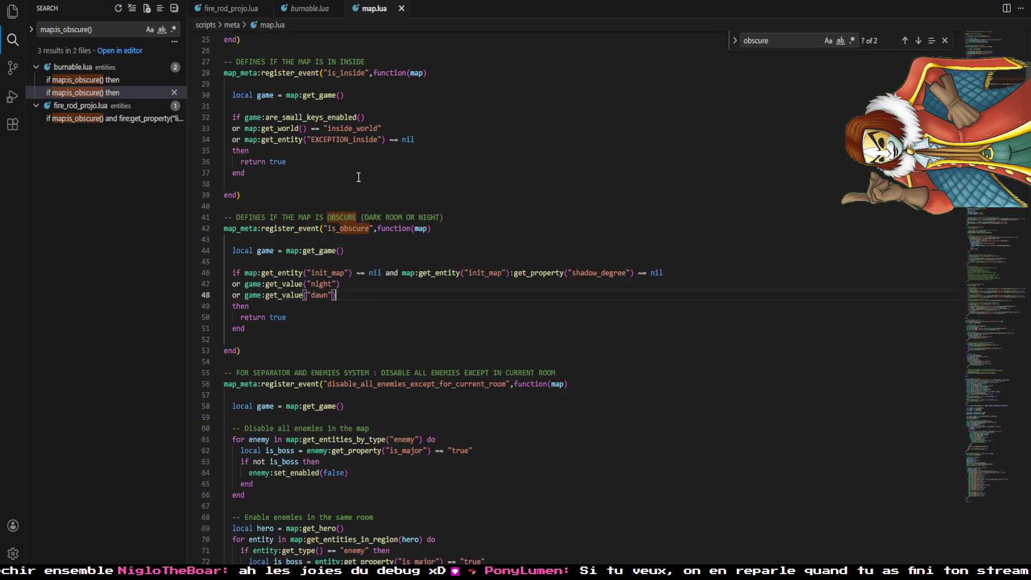
- Replace line 46's init_map shadow_degree condition with game:get_value("dark_room") ~= nil and save map.lua
drag(634, 273, 246, 275)
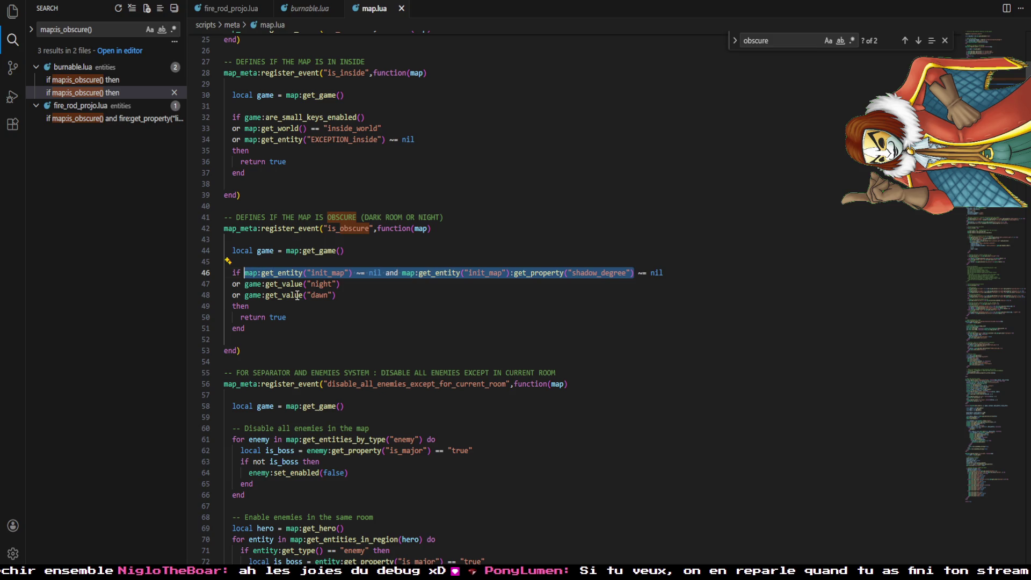
text(game:get_value(")
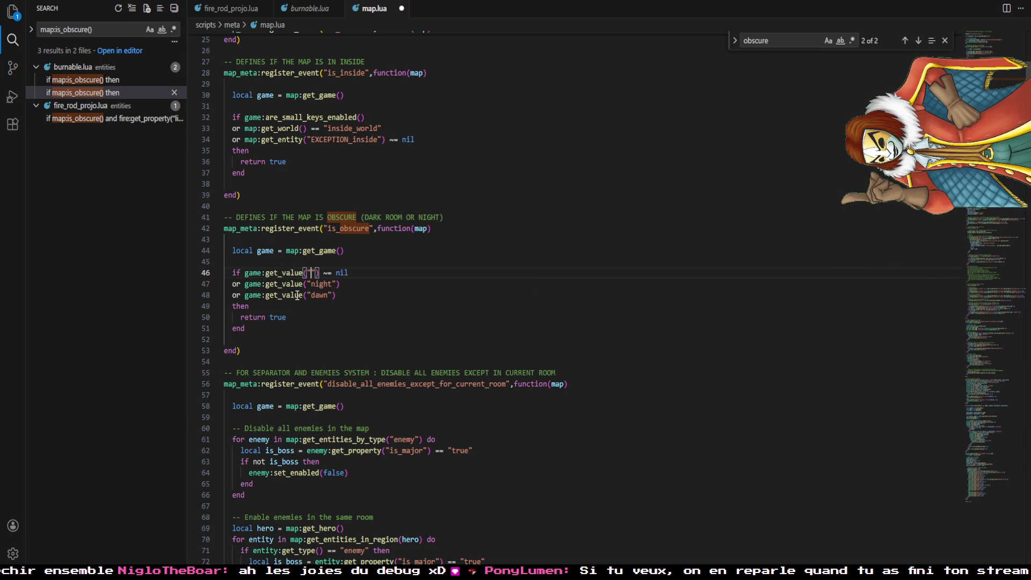
text(dark_room)
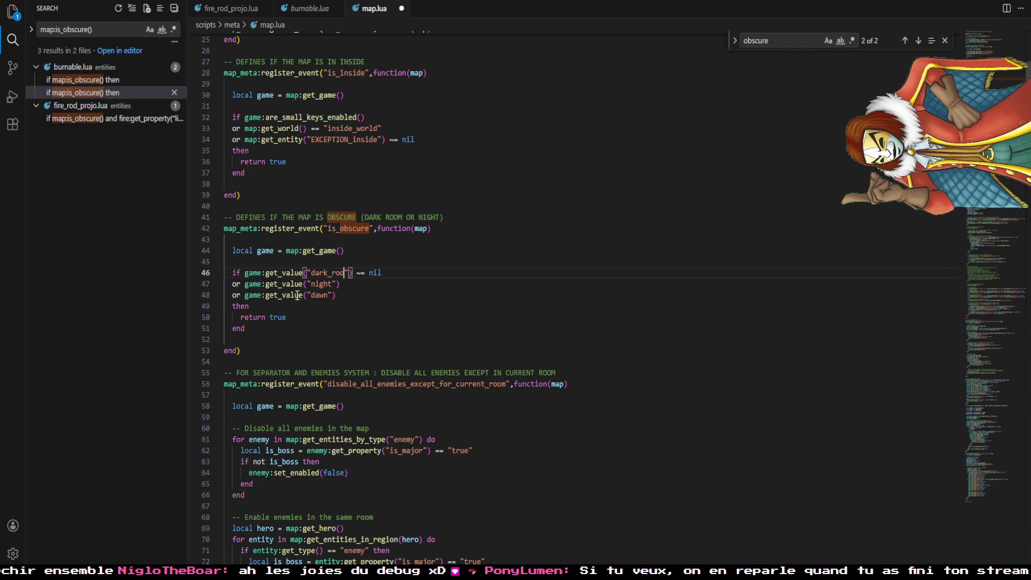
key(ctrl+s)
key(Down)
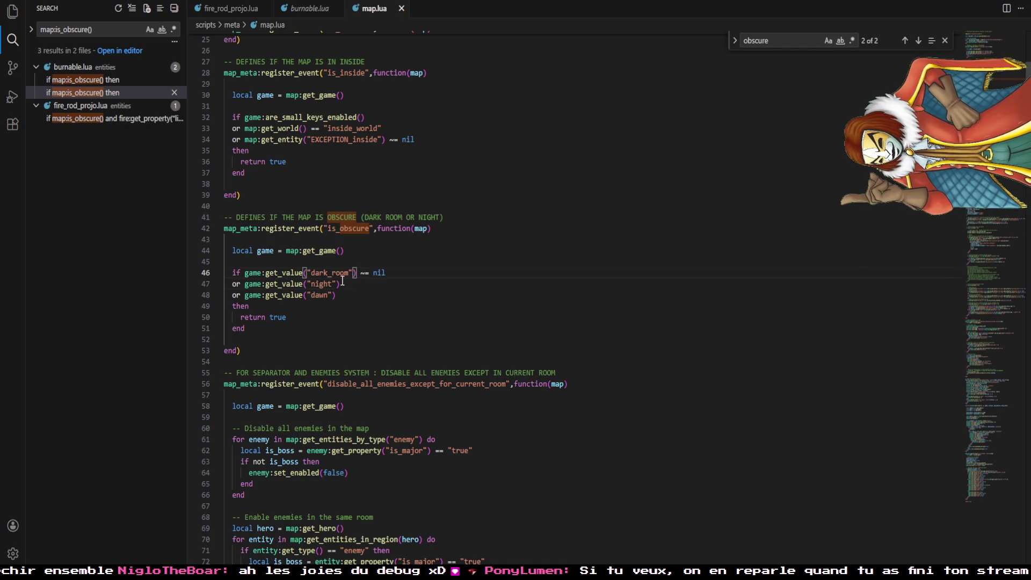
double_click(326, 274)
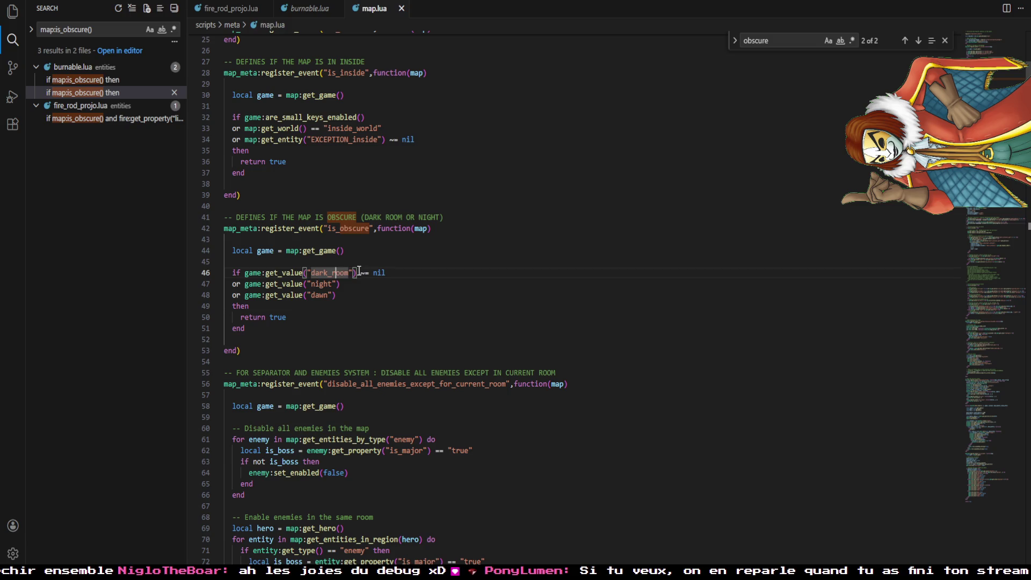
key(alt+Tab)
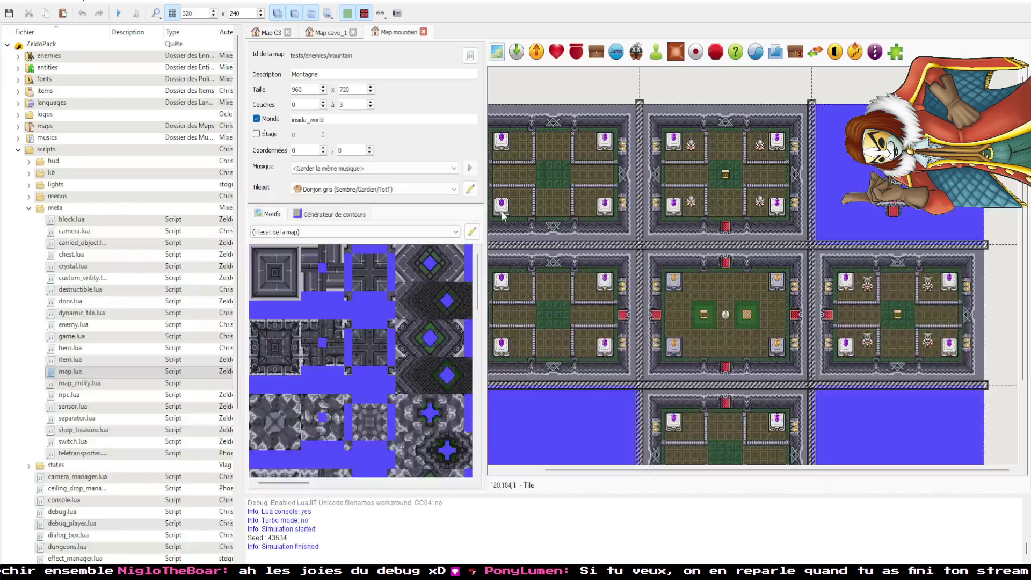
- Run the quest with F5 and equip the Lanterne from the pause inventory
key(F5)
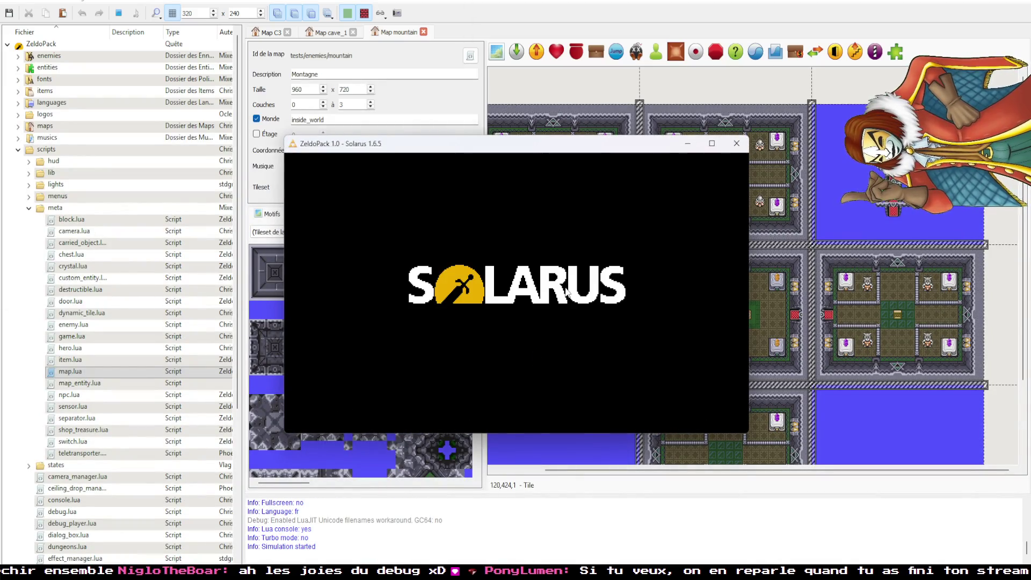
click(704, 149)
key(d)
key(Right)
key(Right)
key(Up)
key(Right)
key(Left)
key(Down)
key(Down)
- Take the blue teleporter into the dark room and throw lantern fire to light it
key(x)
key(d)
key(Up)
key(Right)
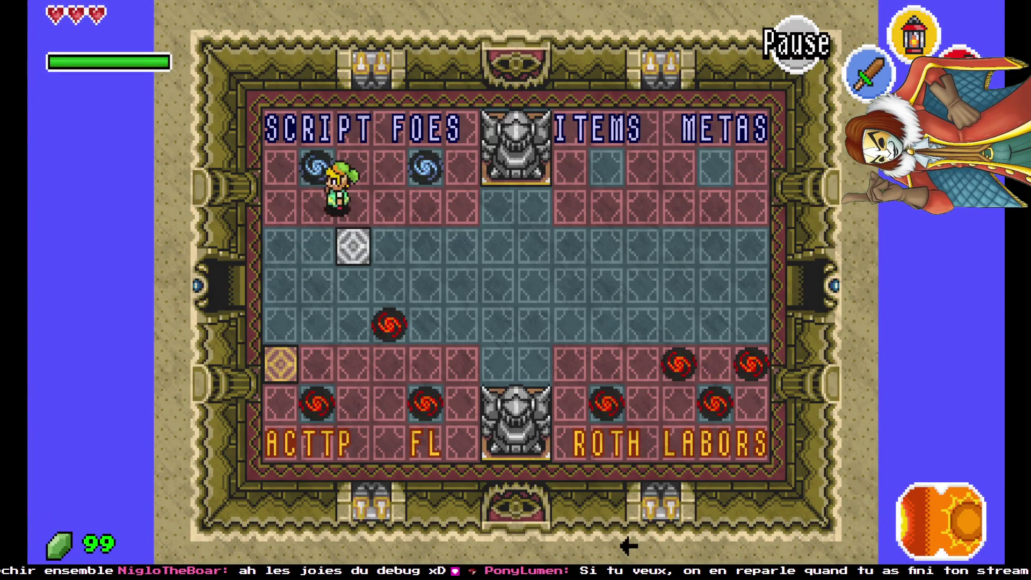
key(Left)
key(Right)
key(Up)
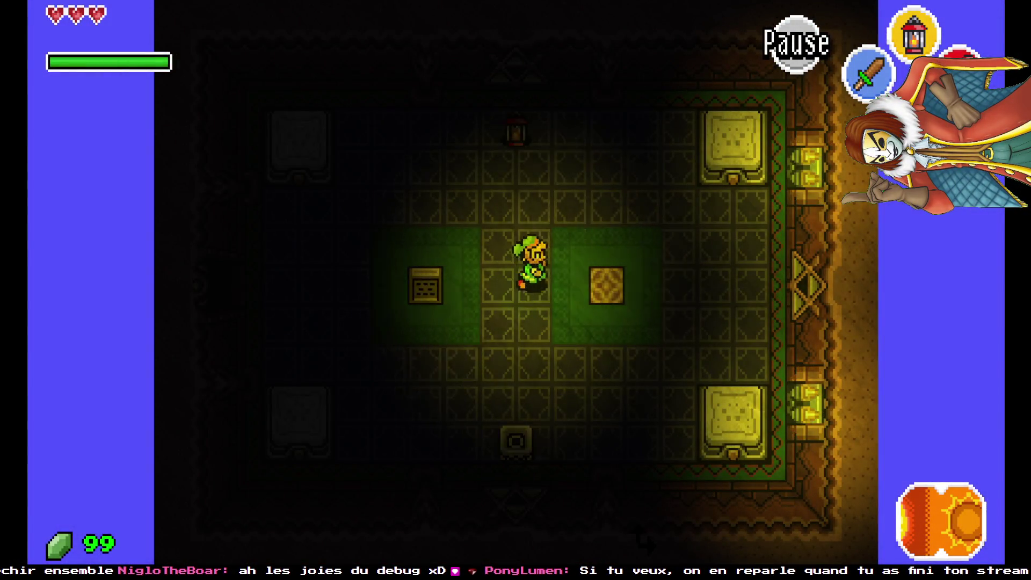
key(Up)
key(Right)
key(Left)
key(x)
key(Up)
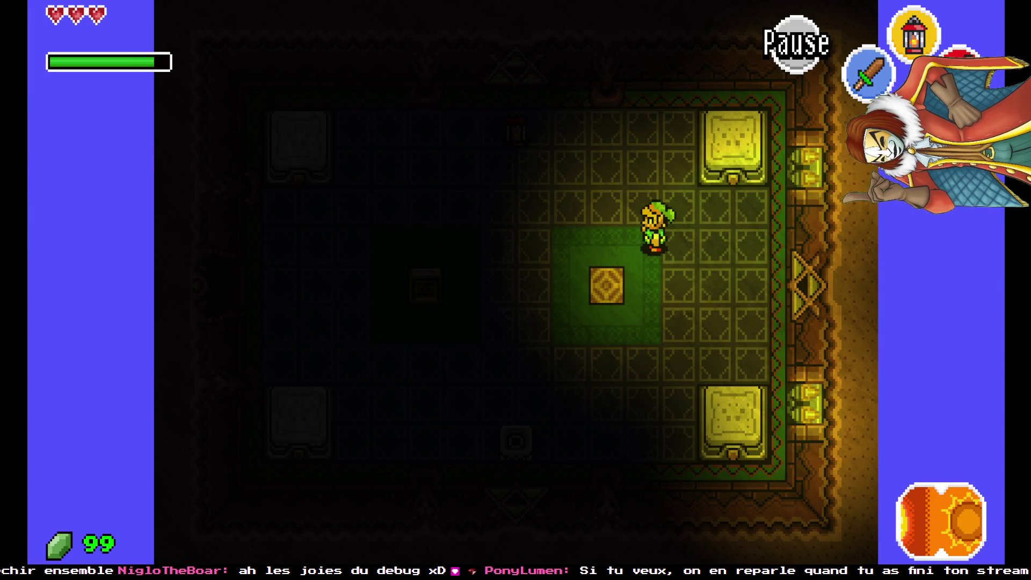
key(Left)
key(Up)
key(Down)
key(Right)
- Go through the left door, light the bottom torch, explore the room, then return to the Quest Editor
key(x)
key(Left)
key(Down)
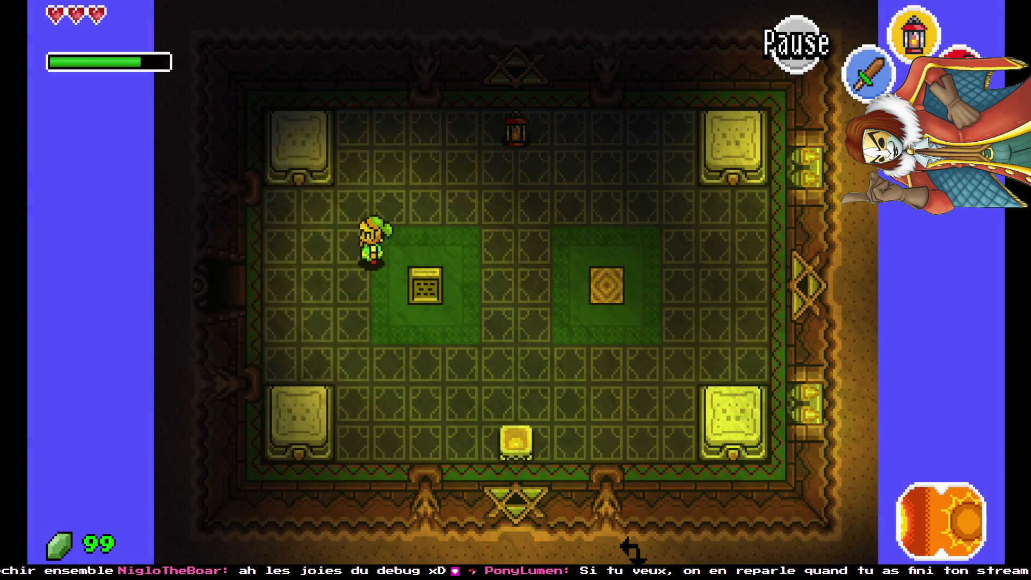
key(Down)
key(Left)
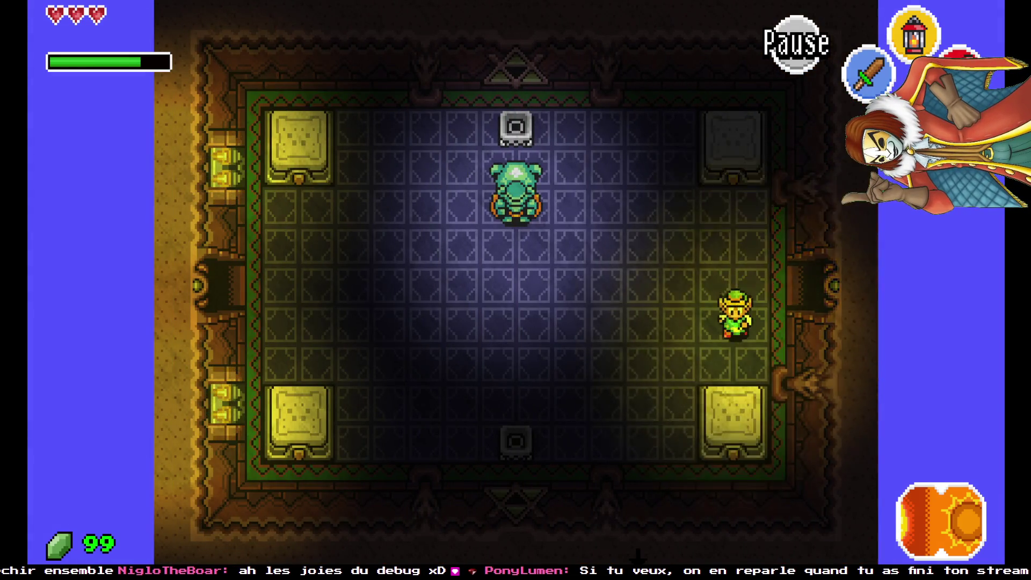
key(Down)
key(Left)
key(x)
key(Up)
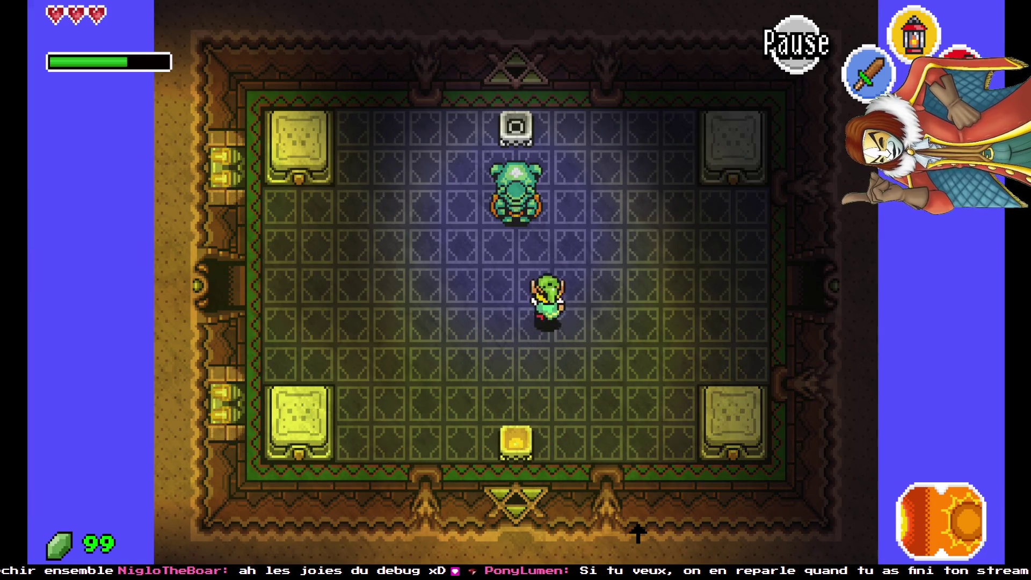
key(Up)
key(Down)
key(Left)
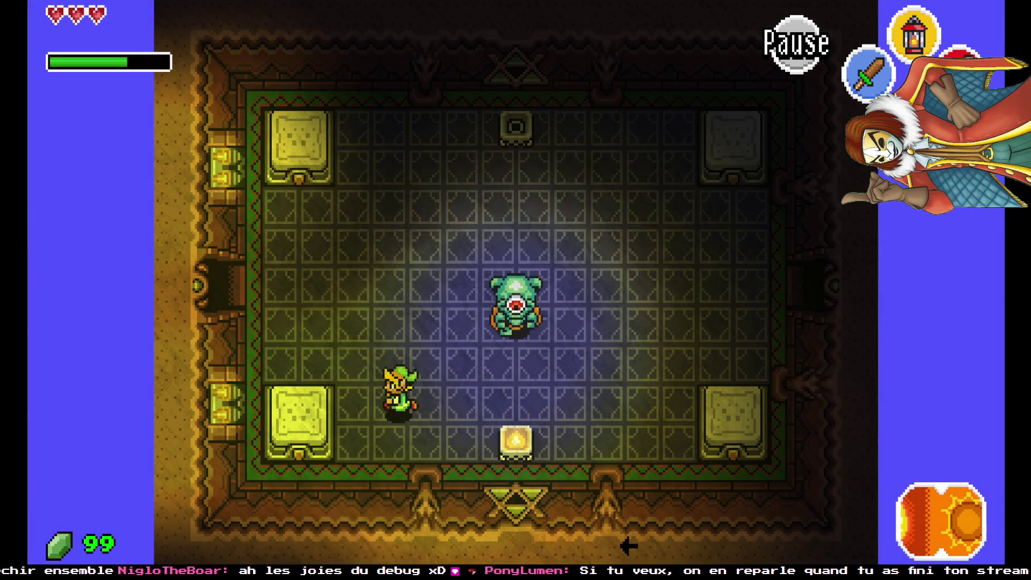
key(Left)
key(Up)
key(Right)
key(c)
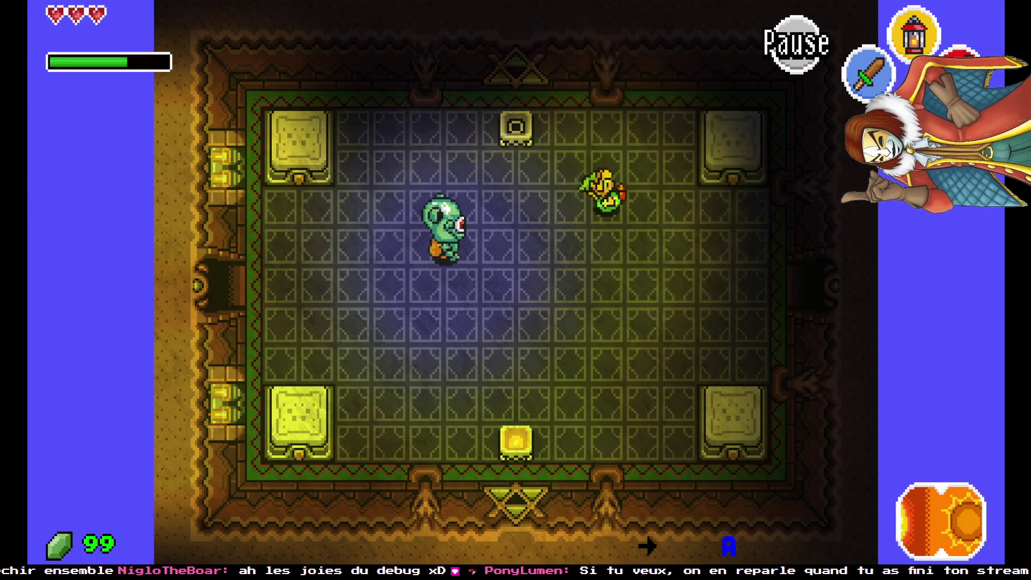
key(Right)
key(Down)
key(Left)
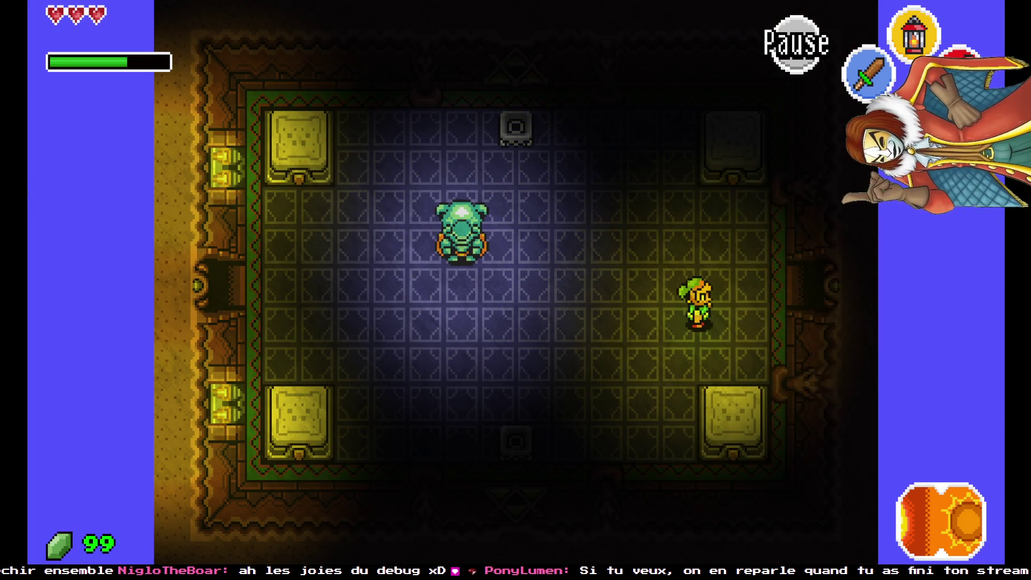
mouse_move(155, 570)
click(131, 539)
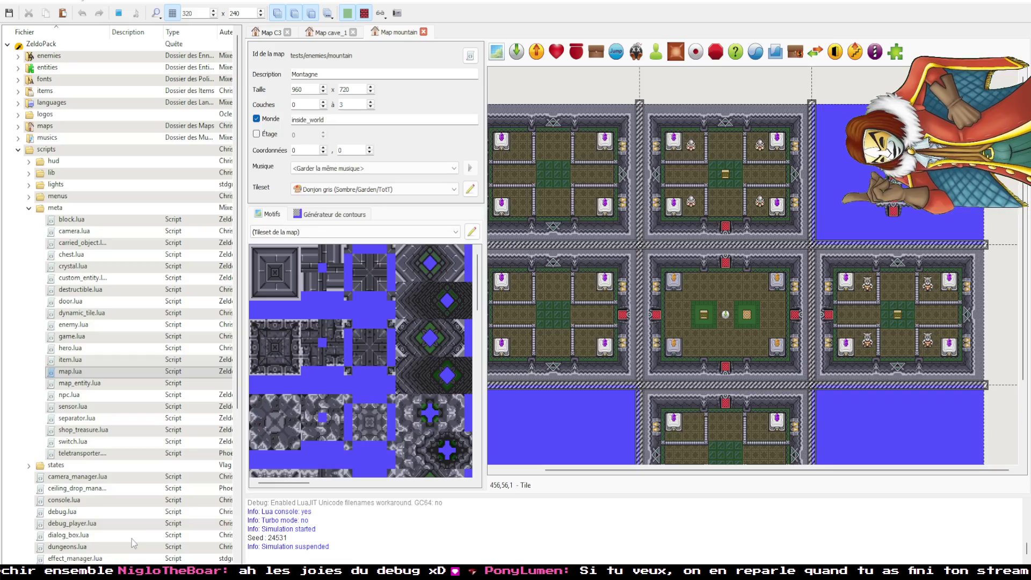
- Open the inlight map from maps > tests > scripts in the project tree
click(18, 150)
click(18, 126)
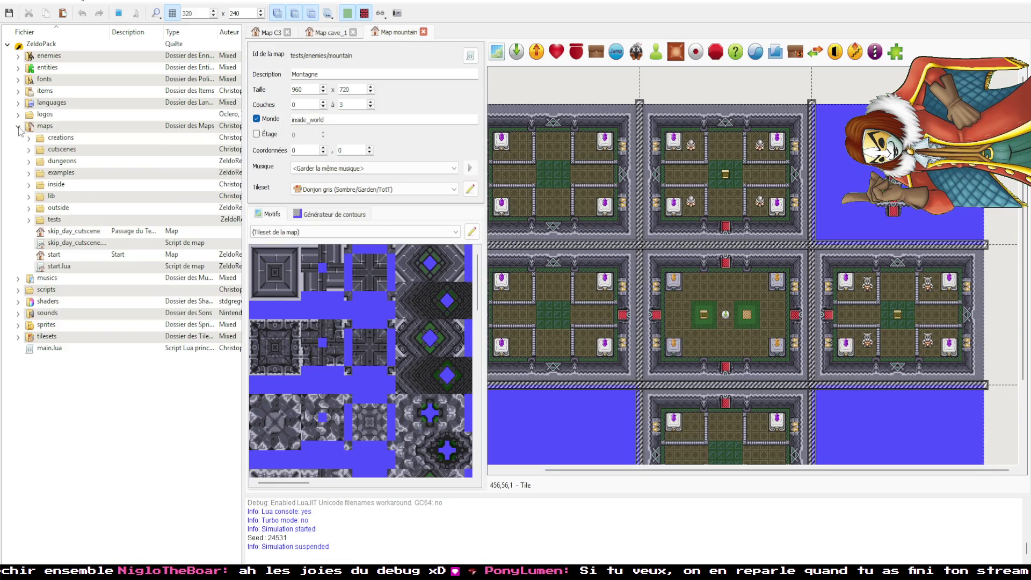
click(29, 220)
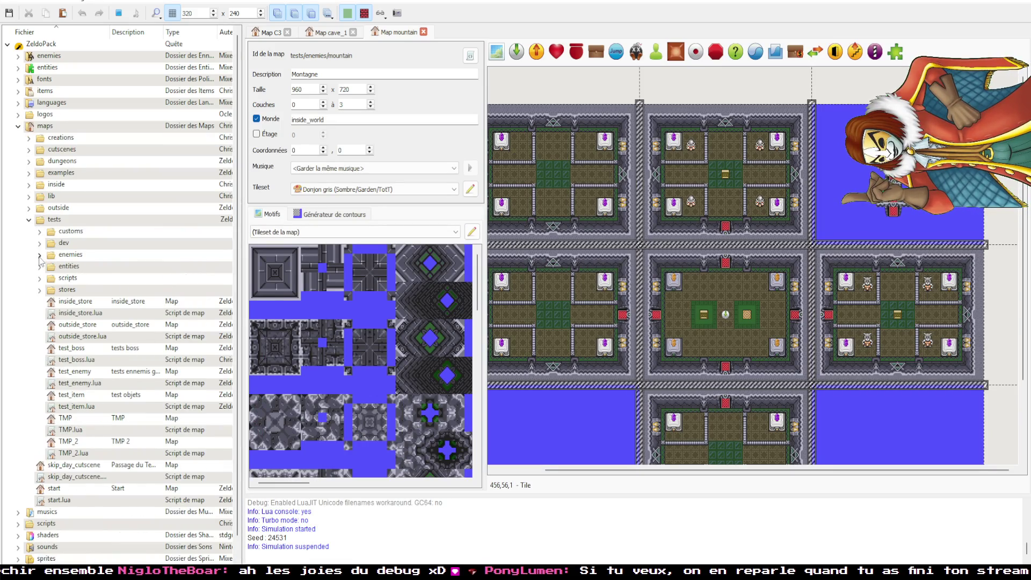
click(40, 279)
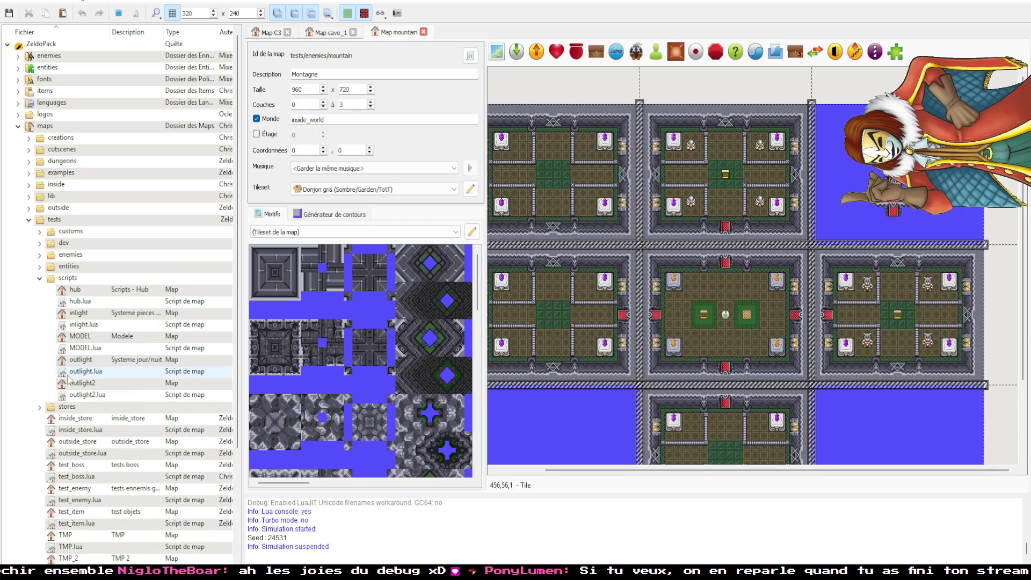
double_click(79, 312)
- Check the Eyegore enemy's enable_light property (255,255,255) without changes, then return to the game
scroll(728, 172, right, 5)
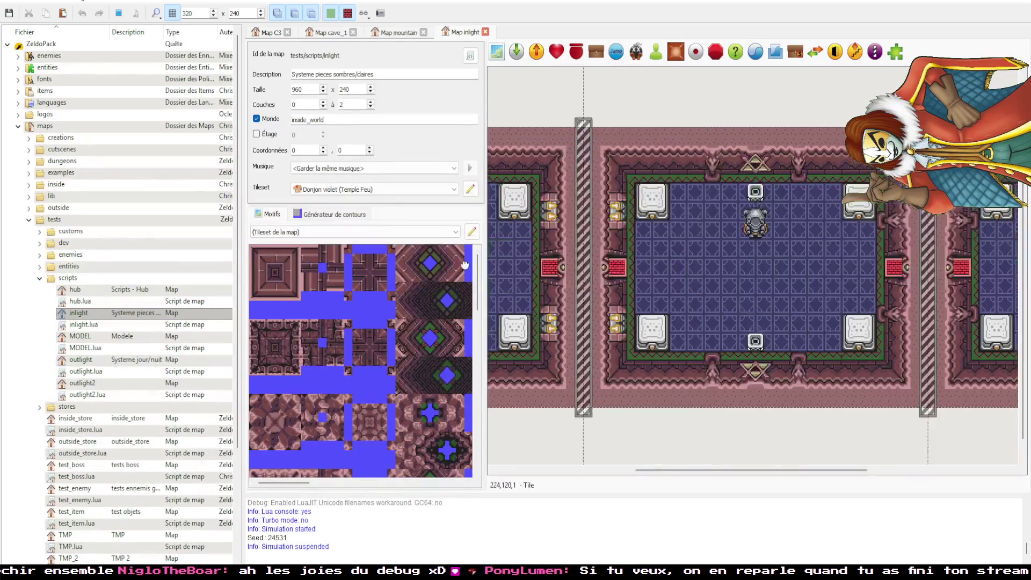
double_click(702, 230)
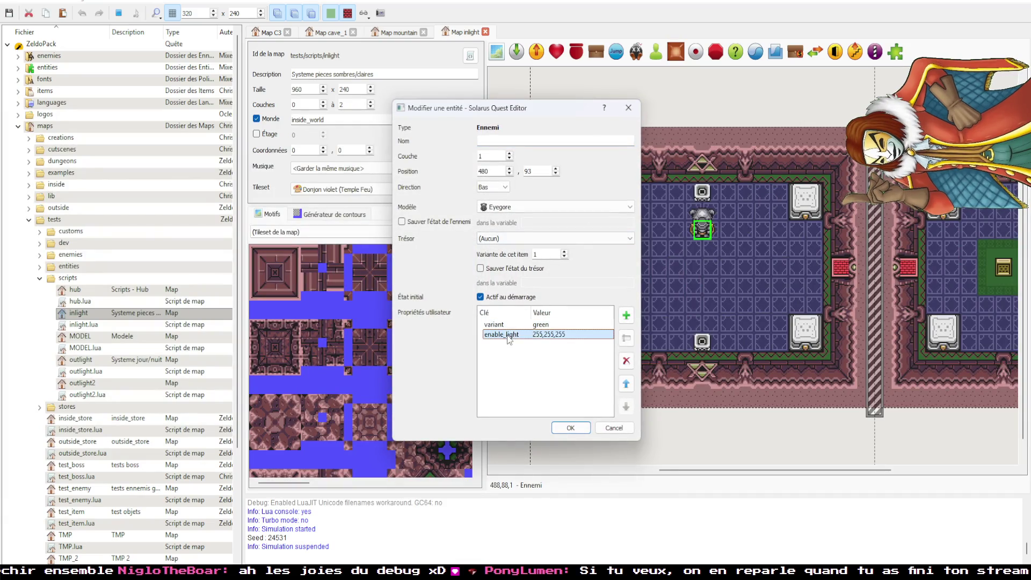
click(524, 325)
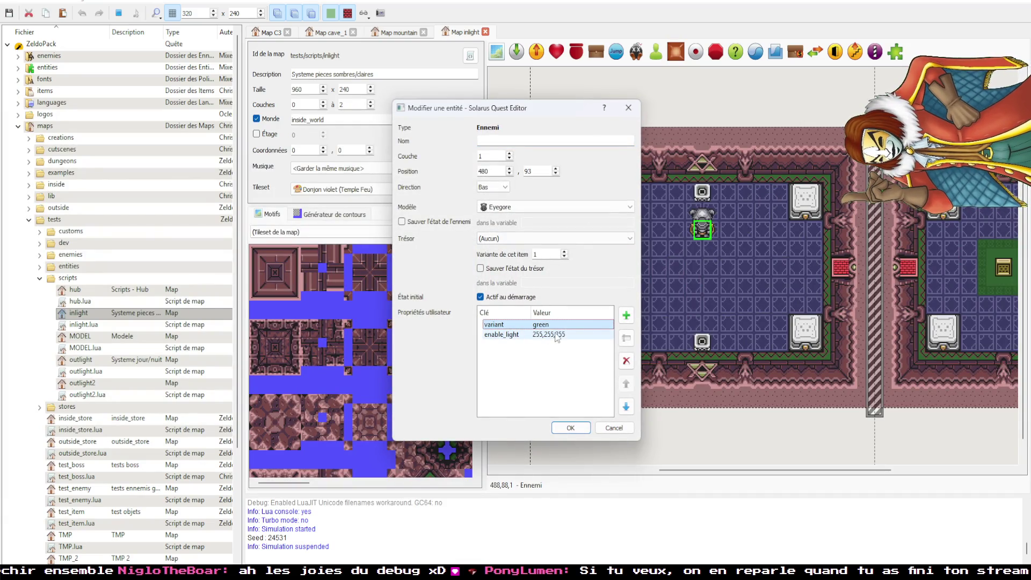
click(629, 107)
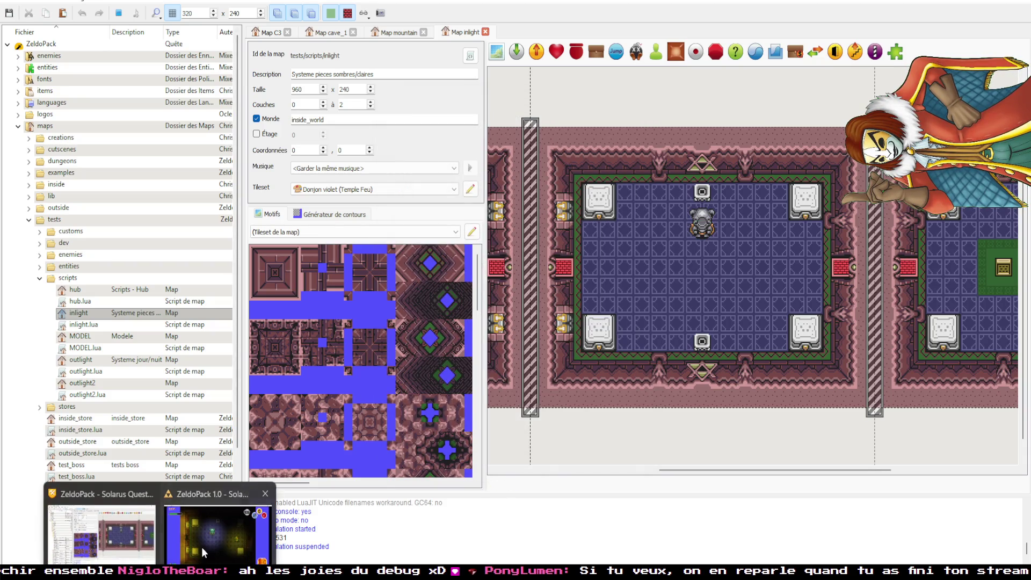
click(201, 547)
- Fight the Eyegore with the sword and leave the dark room through the west door
key(Left)
key(Up)
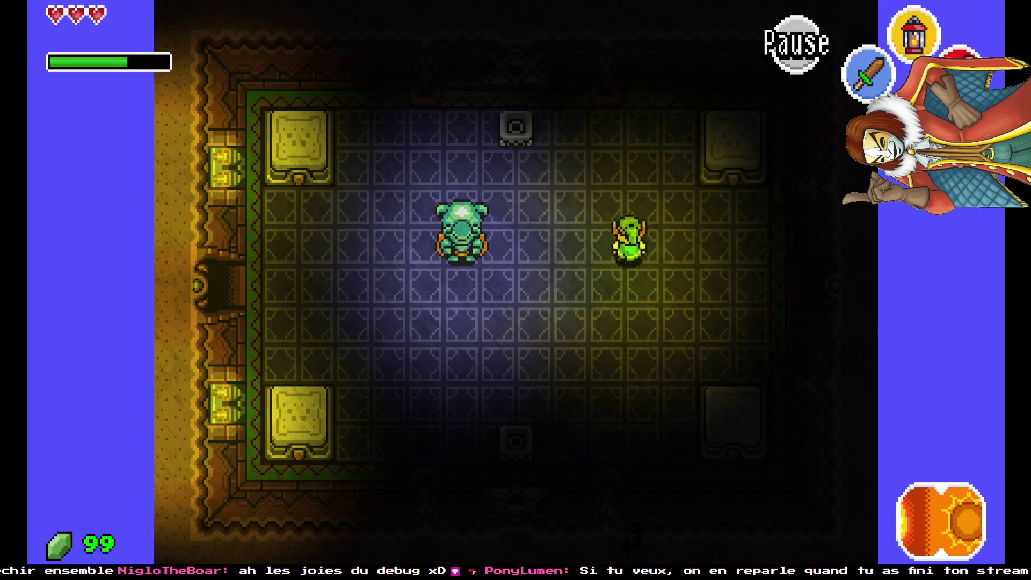
key(Right)
key(Right)
key(Up)
key(Down)
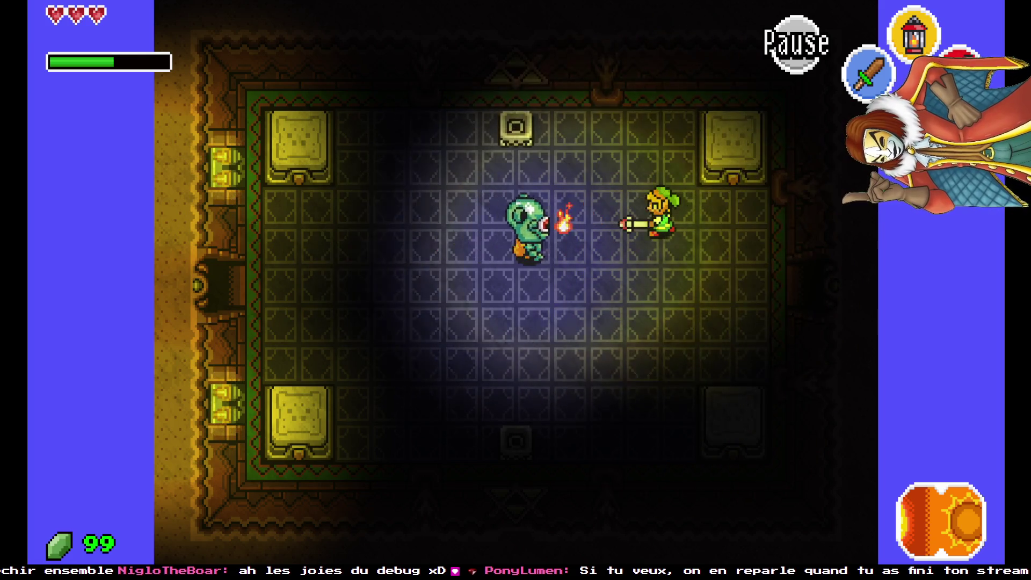
key(Down)
key(c)
key(Up)
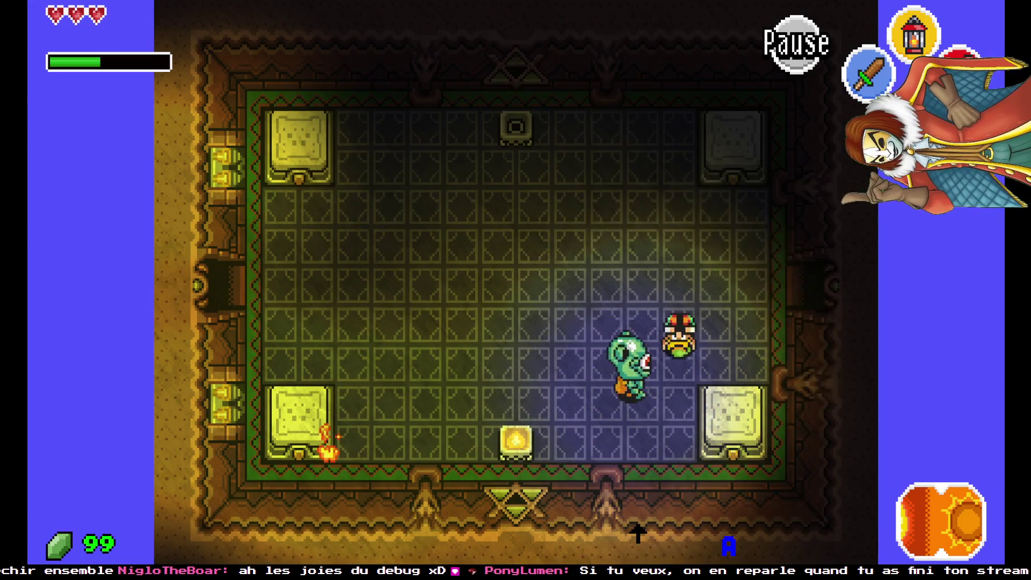
key(Left)
key(c)
key(Left)
key(Down)
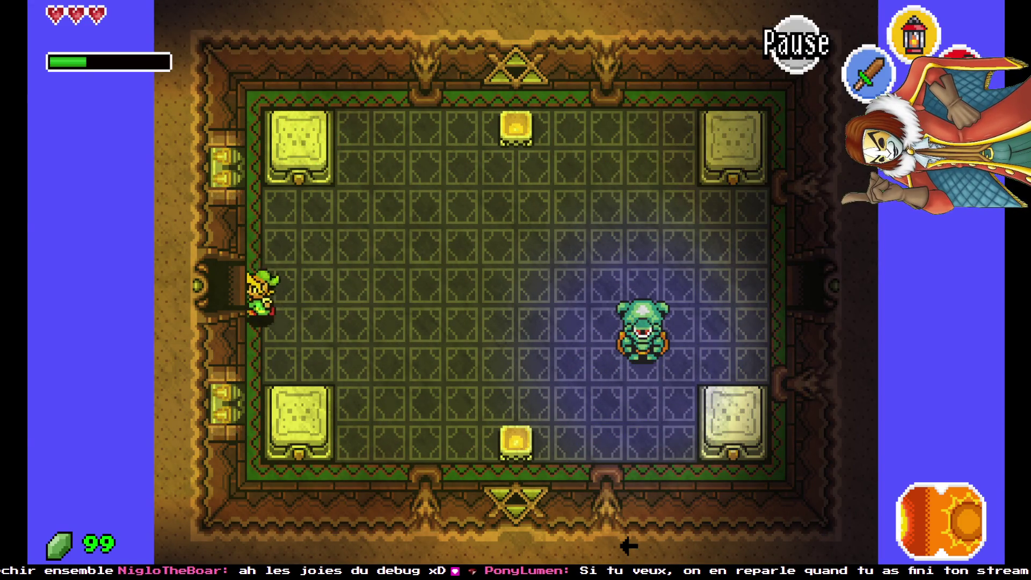
- Fire flames at the torch to light the new room, then bring up the save prompt
key(Left)
key(Down)
key(x)
key(Down)
key(x)
key(Up)
key(Left)
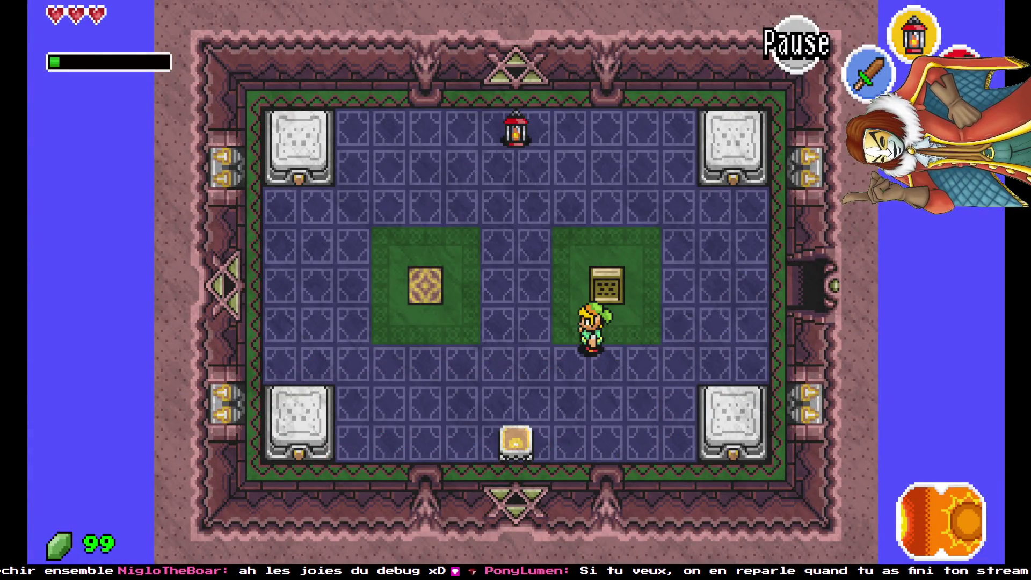
key(Escape)
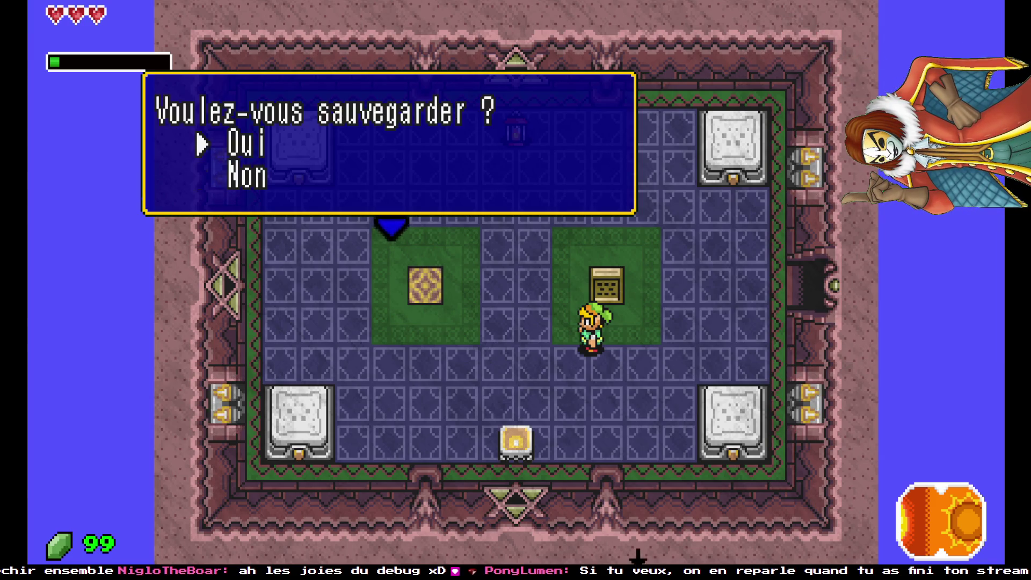
- Answer Non to saving and walk the hero onto the red teleporter
key(space)
key(space)
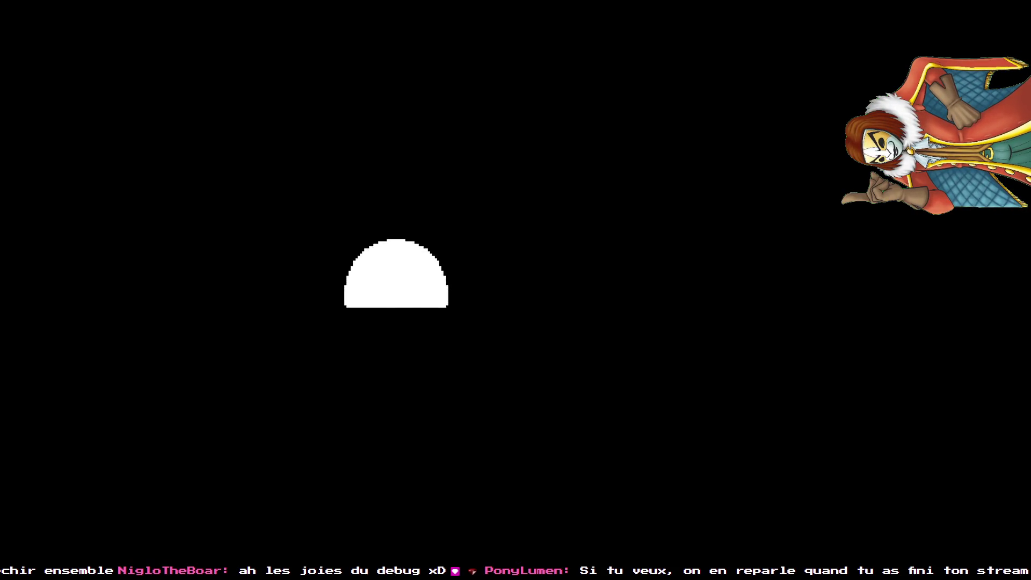
key(Right)
key(Down)
key(Right)
- Equip the Baguette de Feu fire rod and head down into the forest, shooting a flame
key(d)
key(Right)
key(Right)
key(Right)
key(Up)
key(d)
key(Down)
key(Down)
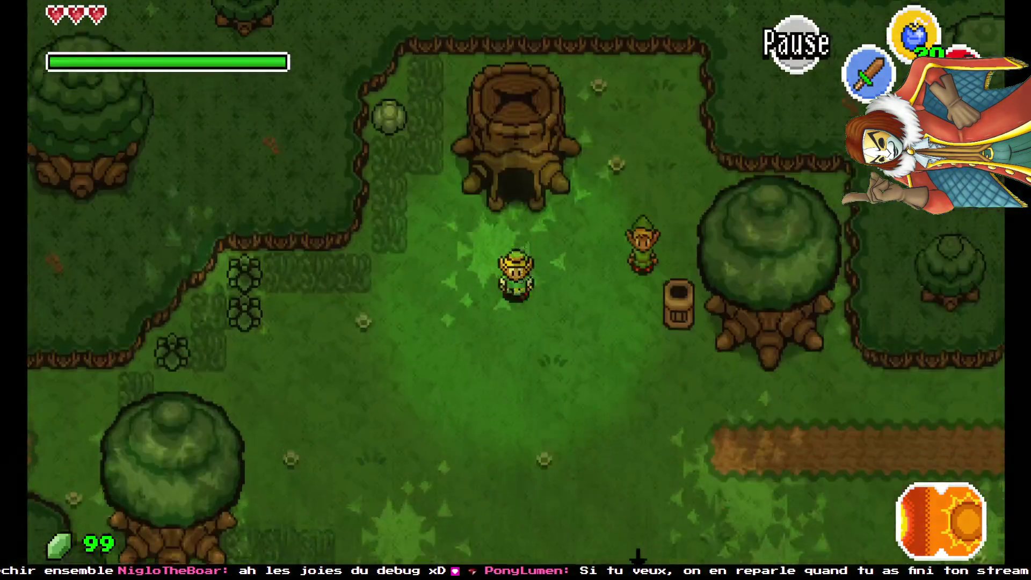
key(x)
key(Down)
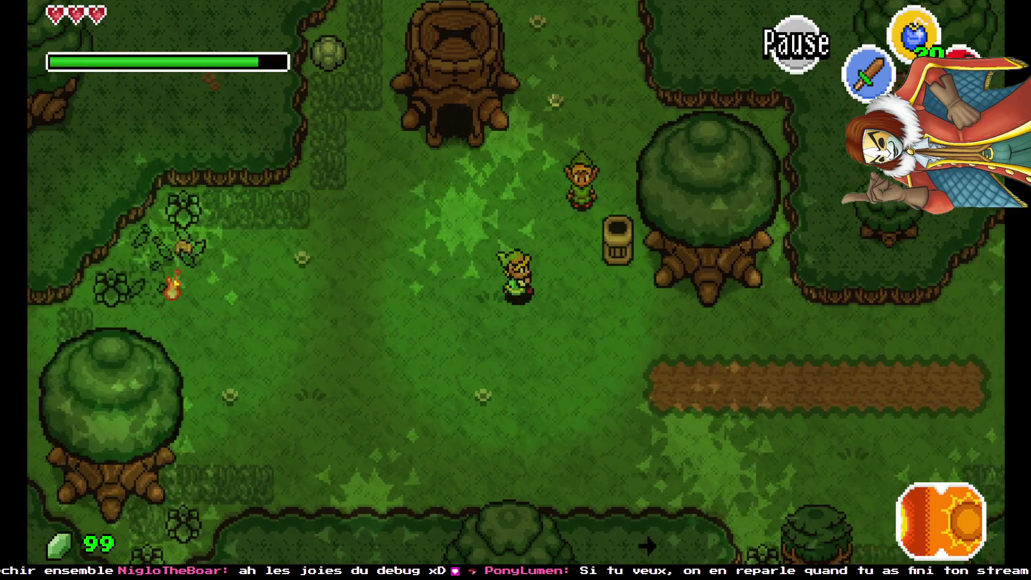
- Set dark_room to 15 from the F12 Lua console and walk through the darkened forest
key(F12)
key(Up)
key(Return)
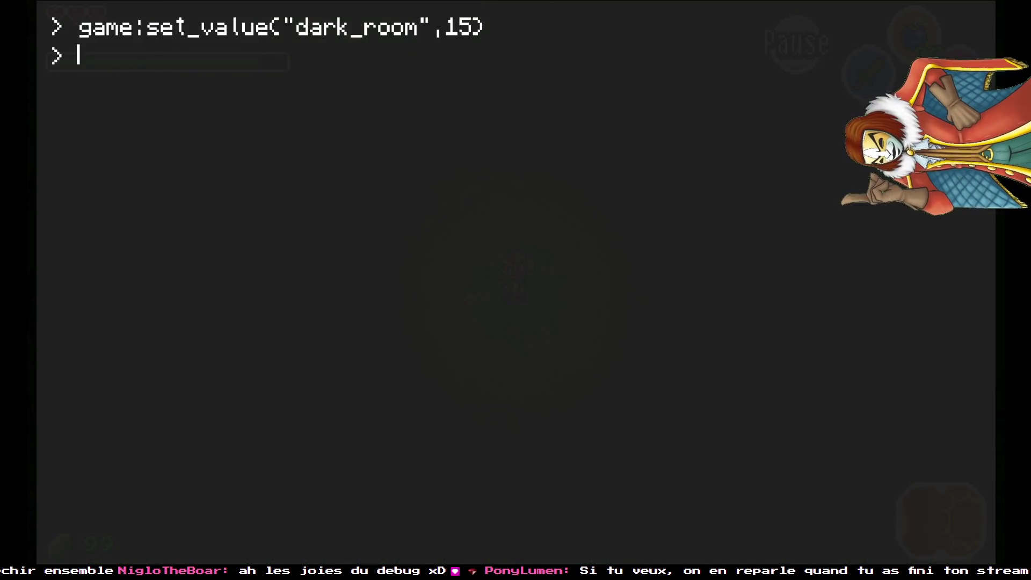
key(F12)
key(Down)
key(Left)
- Walk the hero up and right through the dark forest, setting bushes alight with the fiery sword
key(x)
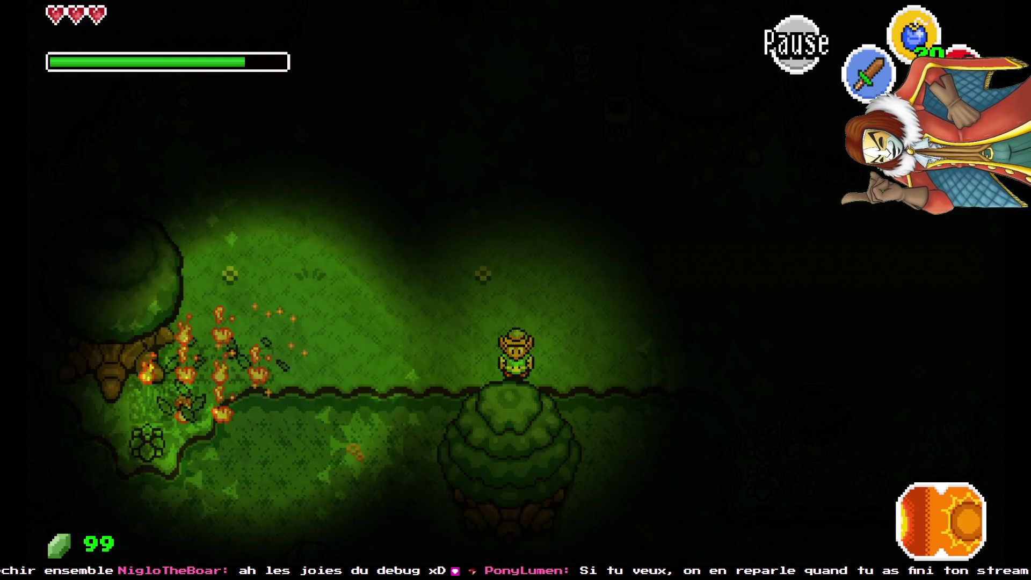
key(Up)
key(Right)
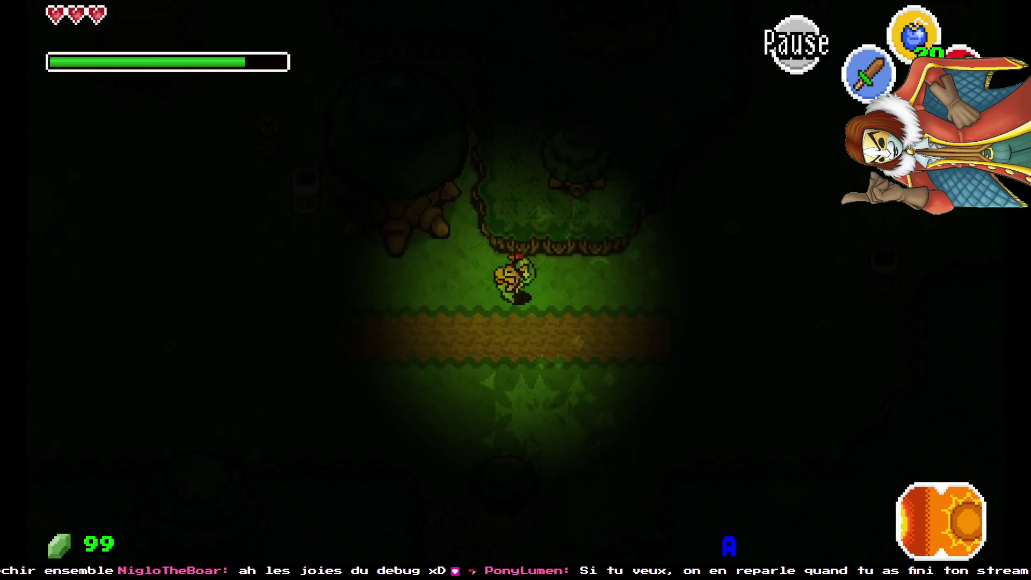
key(Right)
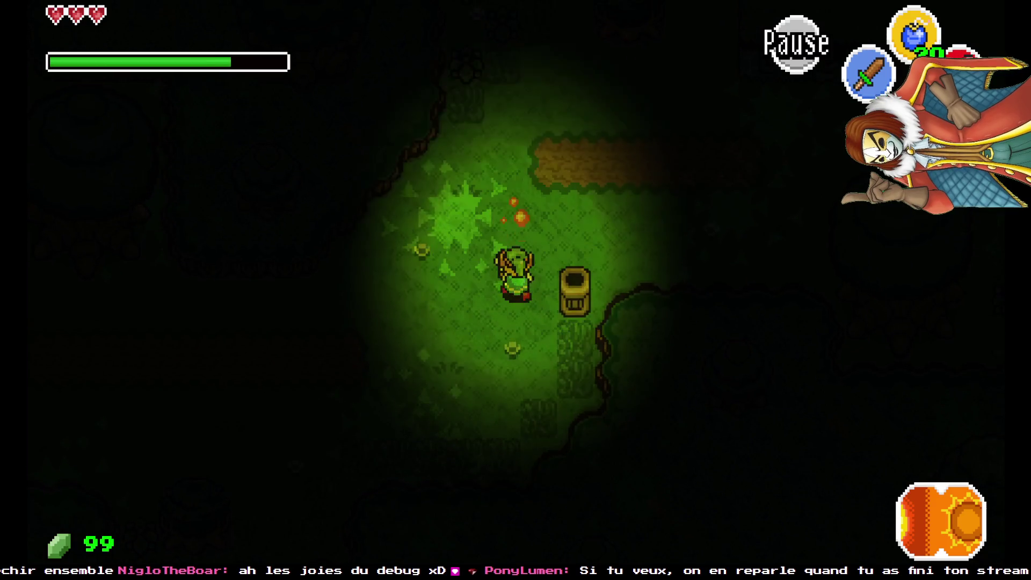
key(Up)
key(Up)
key(Right)
key(Up)
key(Up)
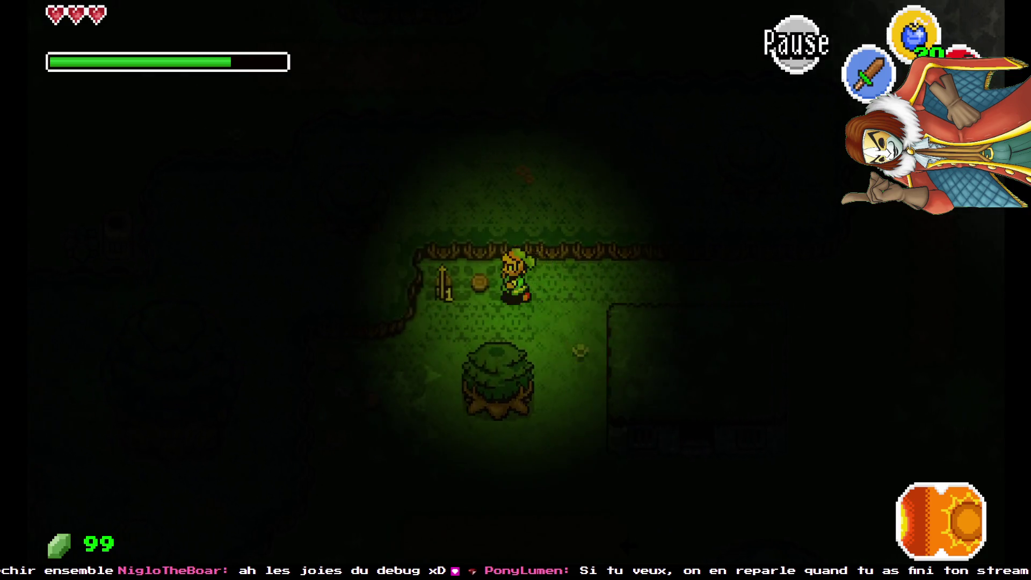
key(Left)
key(c)
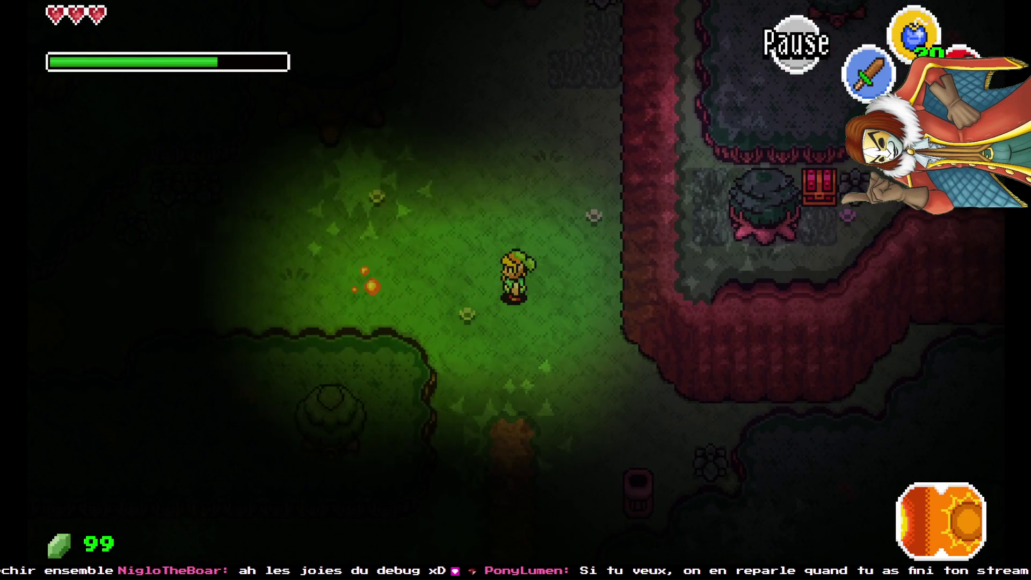
key(Up)
key(Left)
key(c)
key(Left)
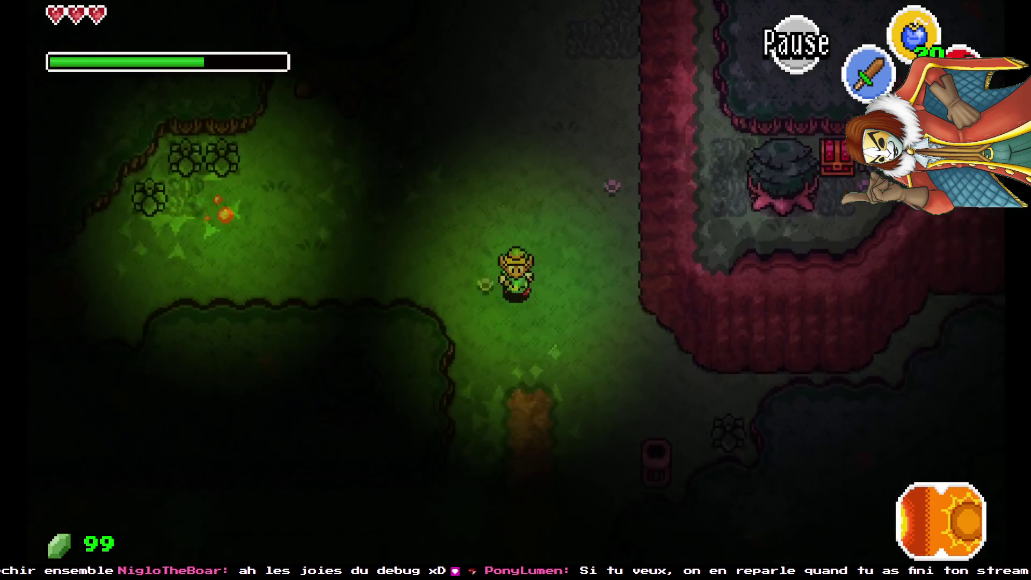
key(c)
key(Left)
key(Down)
key(Left)
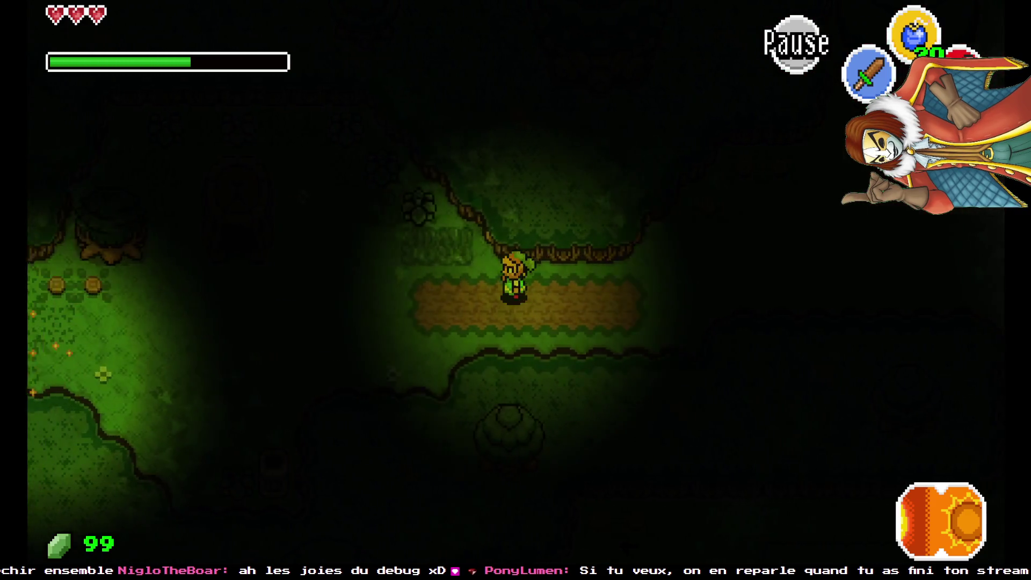
- Head into the dark clearing and light its braziers with the fire rod
key(Left)
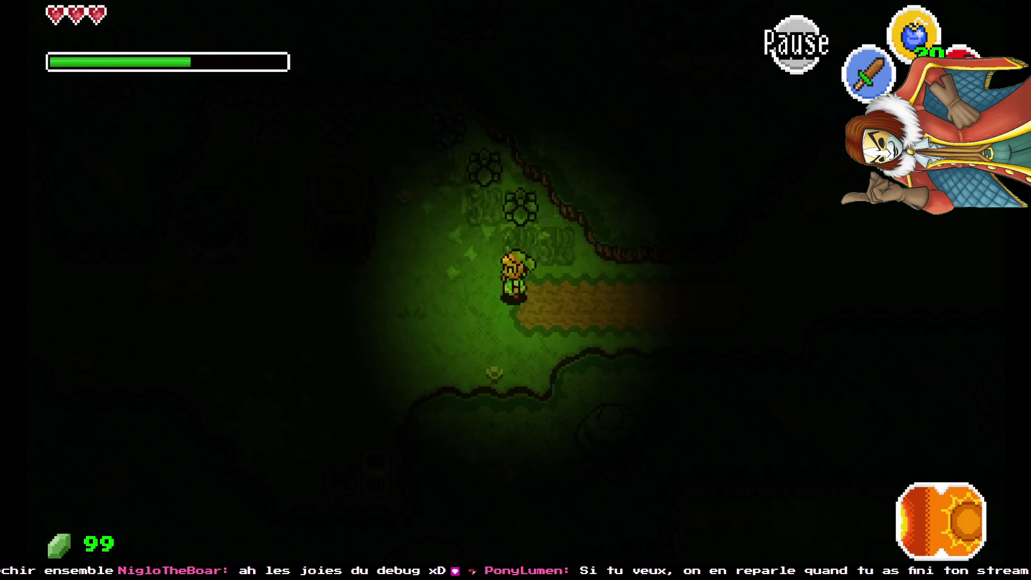
key(Up)
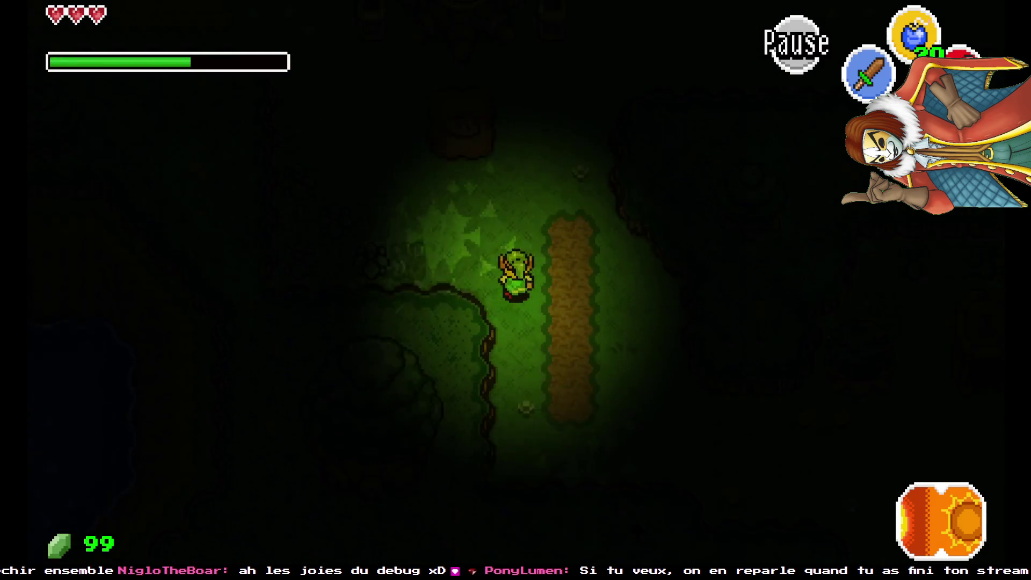
key(Up)
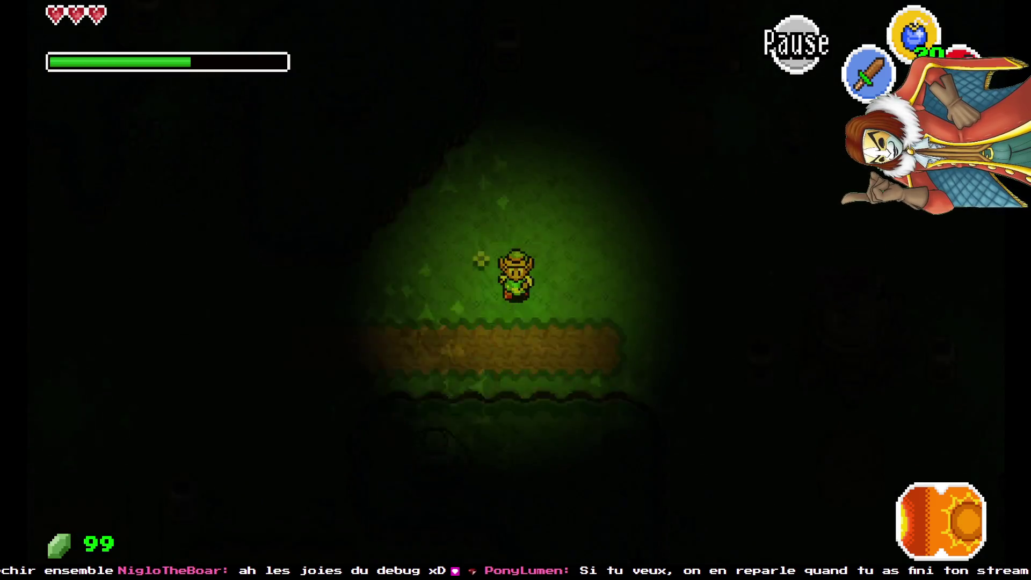
key(Down)
key(Up)
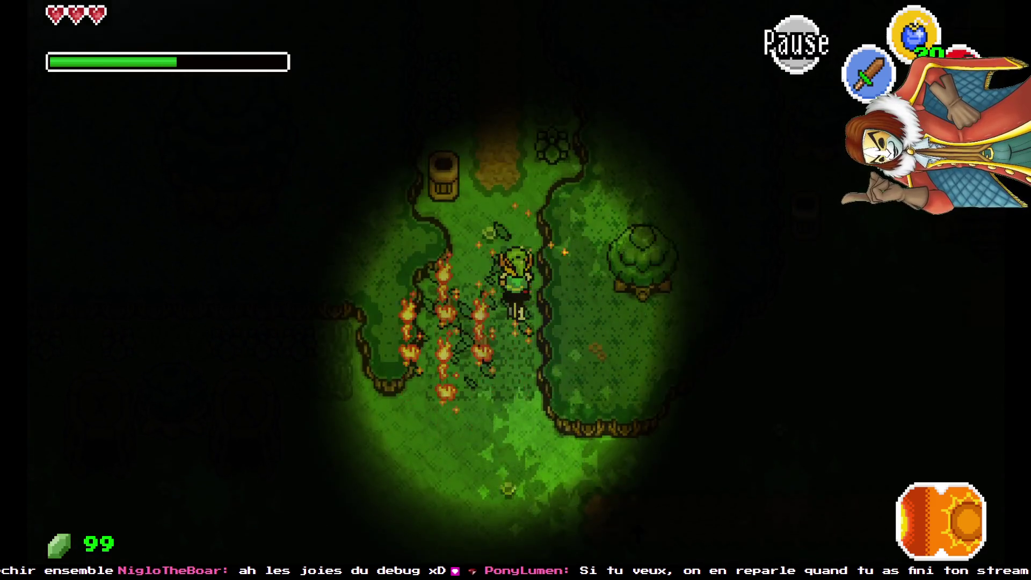
key(Up)
key(Left)
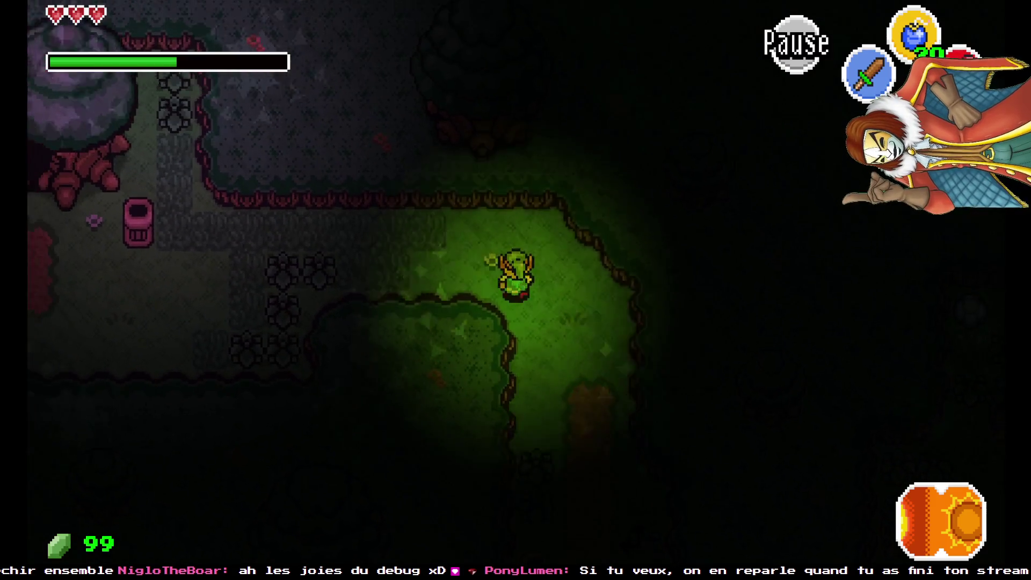
key(Left)
key(x)
key(Up)
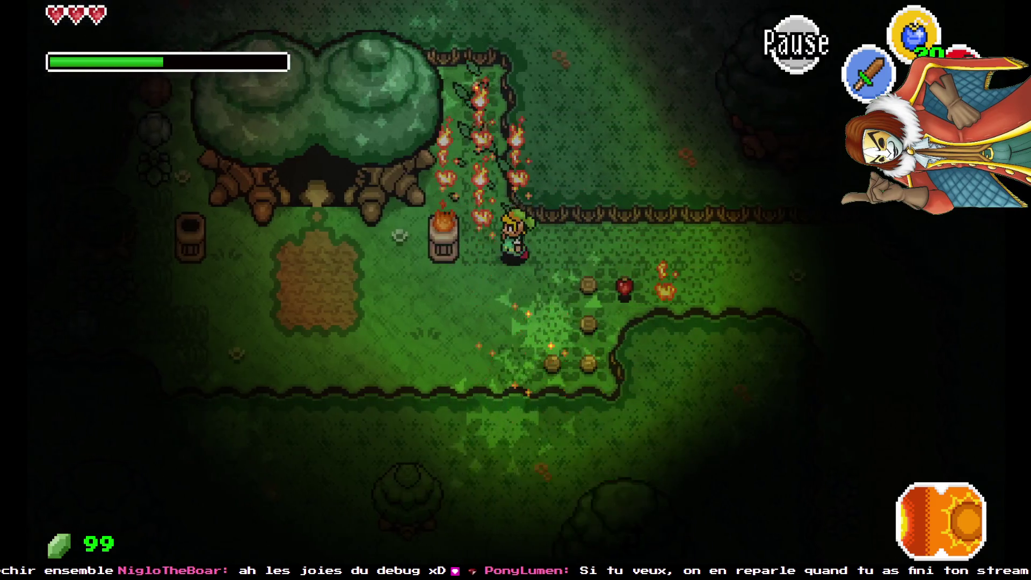
key(Down)
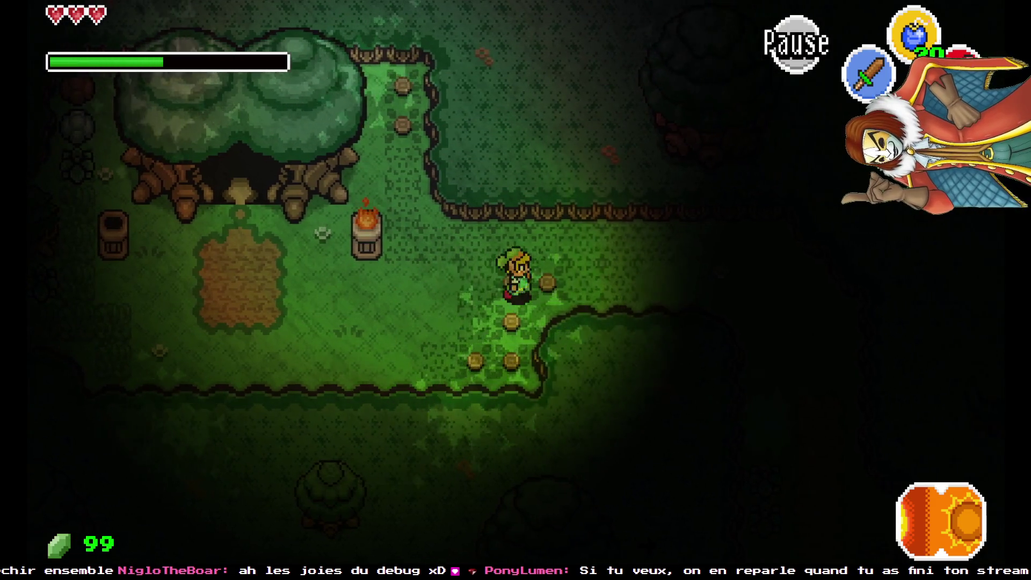
key(Left)
key(x)
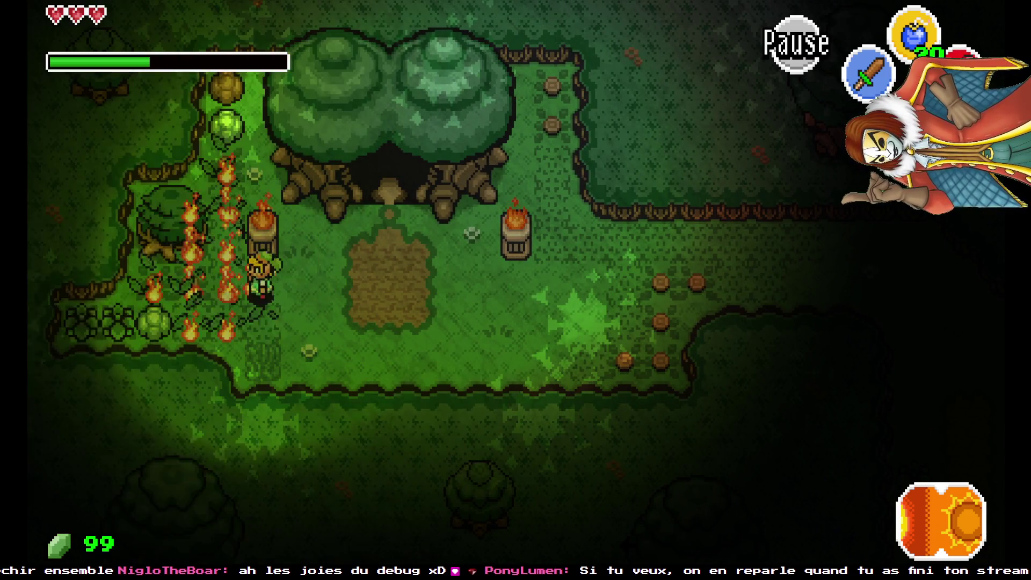
- Circle the dark area, then open the Lua console and start typing print(map:is_onscure())
key(Right)
key(Down)
key(Down)
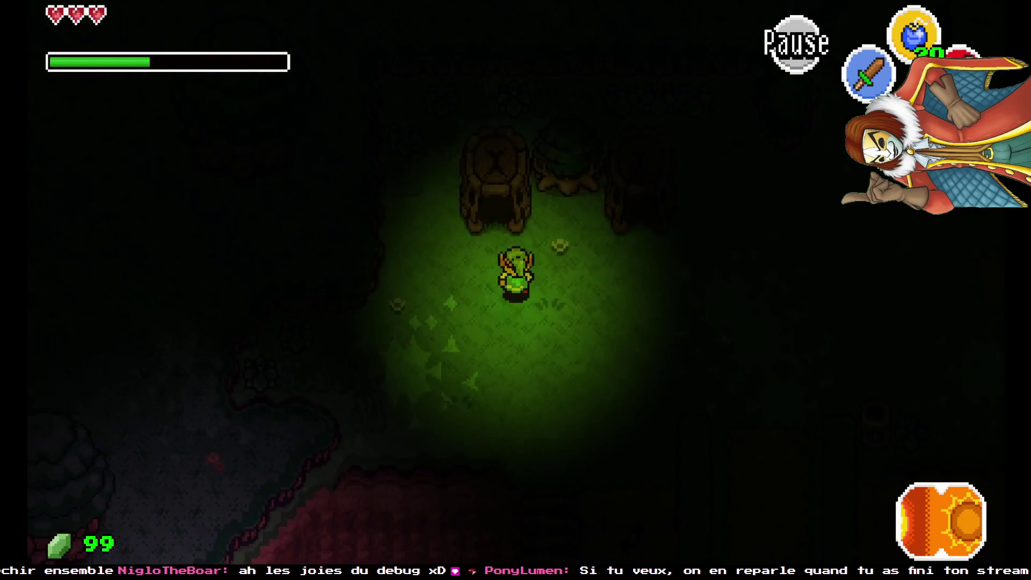
key(Up)
key(Up)
key(x)
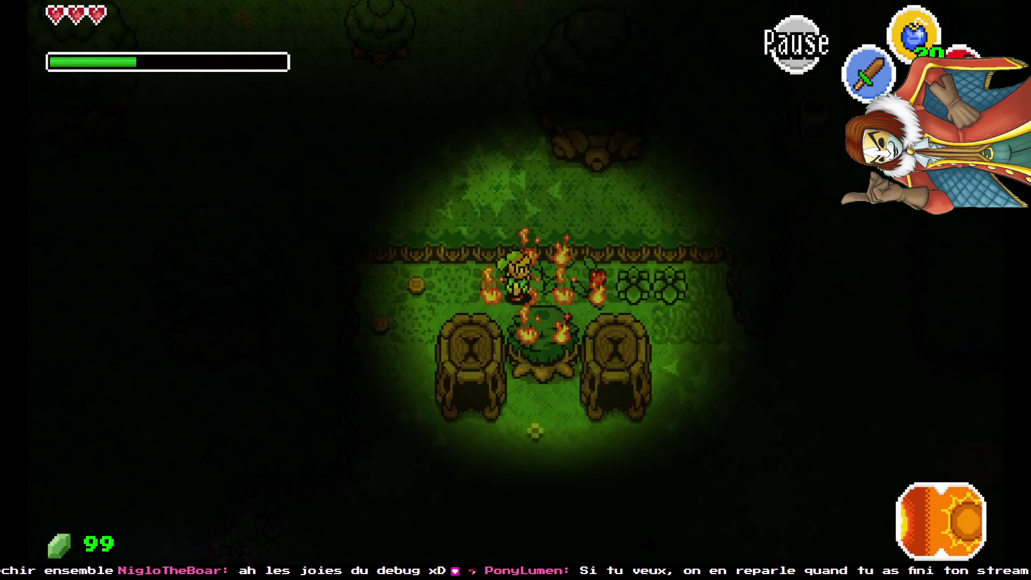
key(Right)
key(Up)
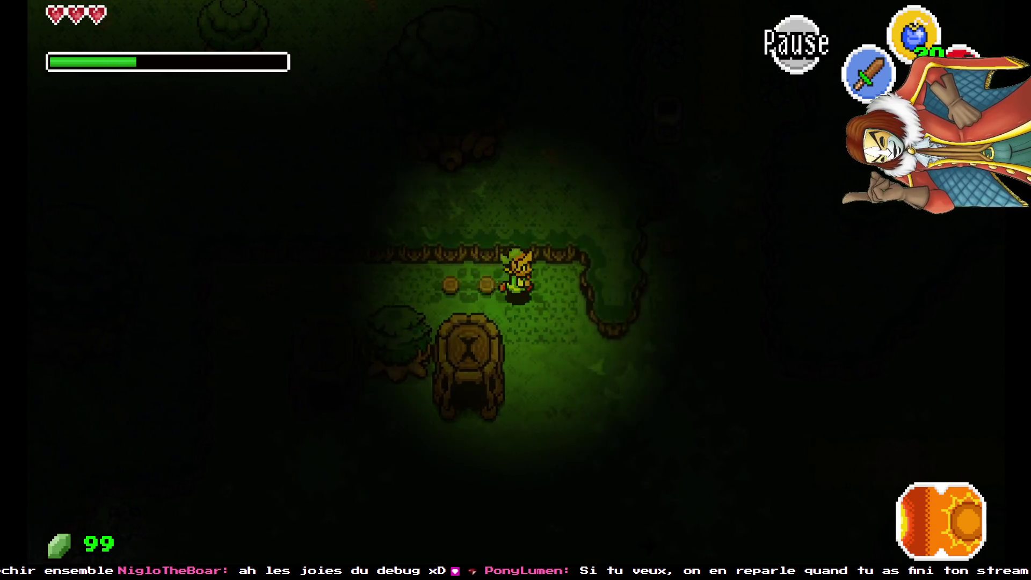
key(Left)
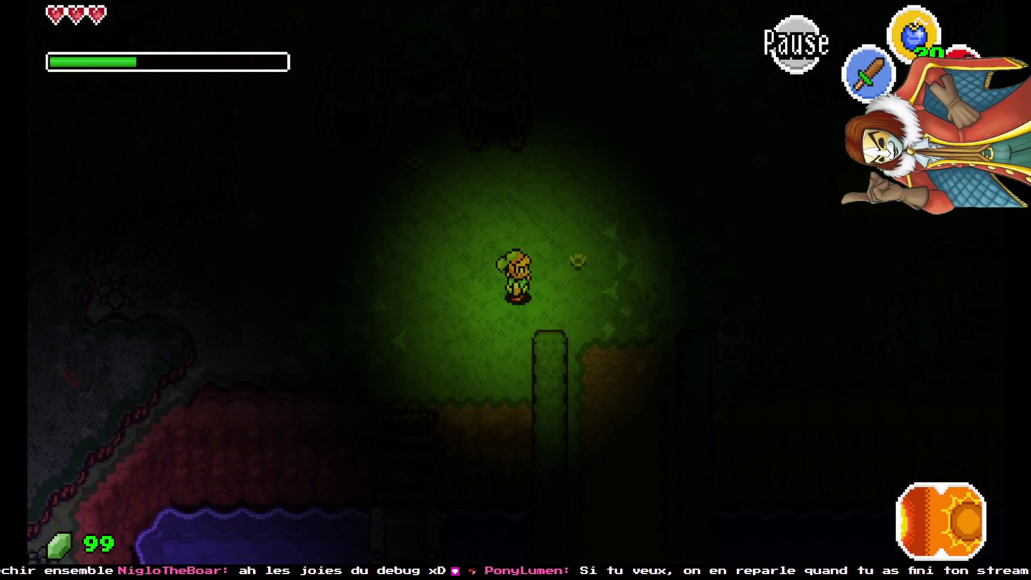
key(F12)
text(prin)
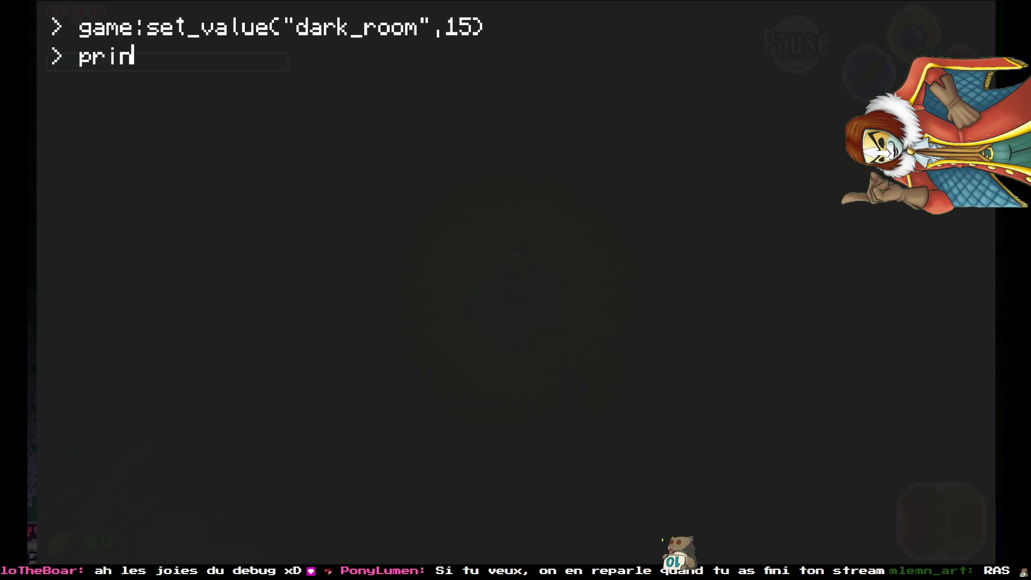
text(t(m)
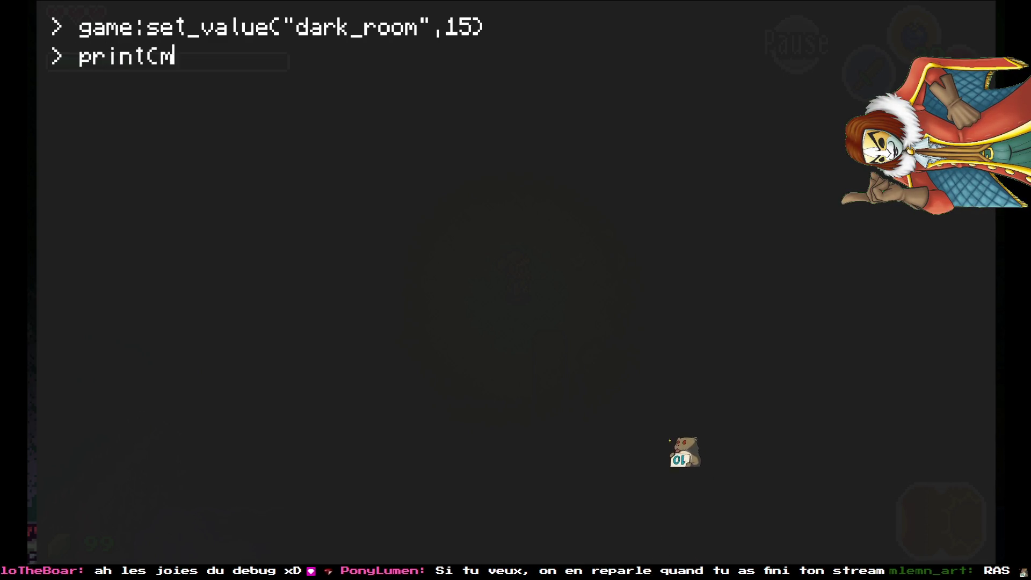
text(ap:is_)
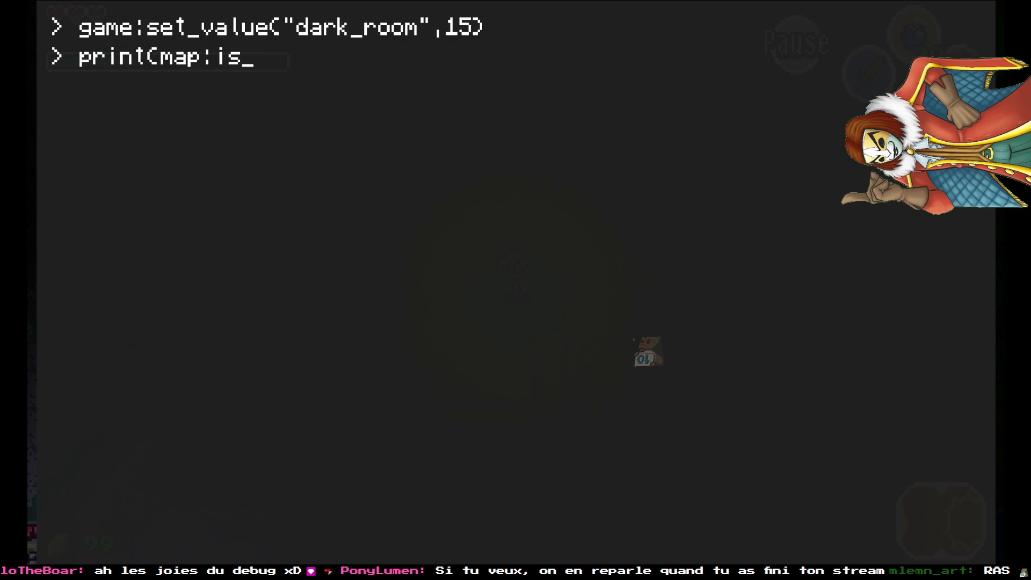
text(onscure()))
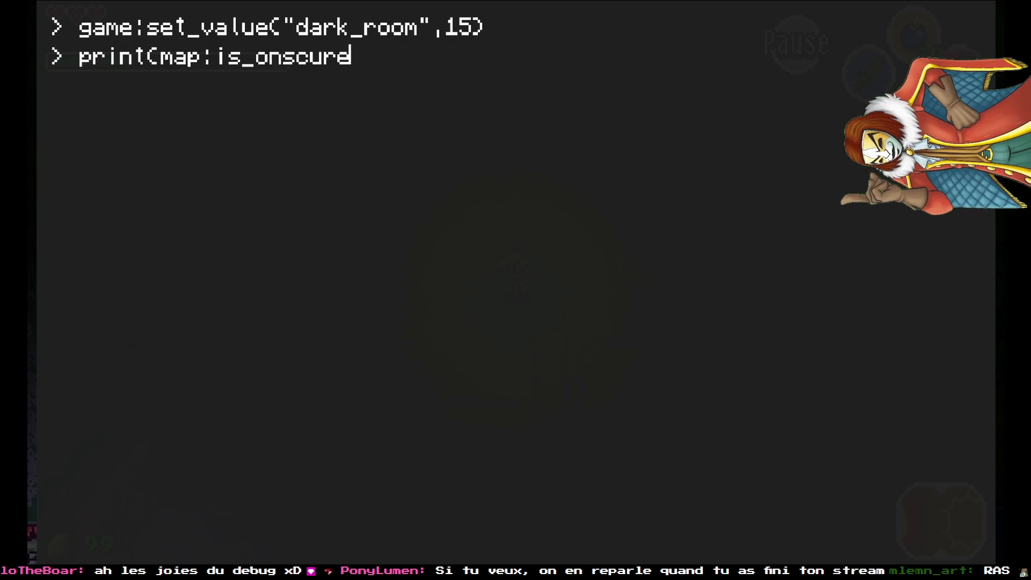
- Correct the typo to print(map:is_obscure()) and run it in the console
key(Left)
key(Left)
key(Left)
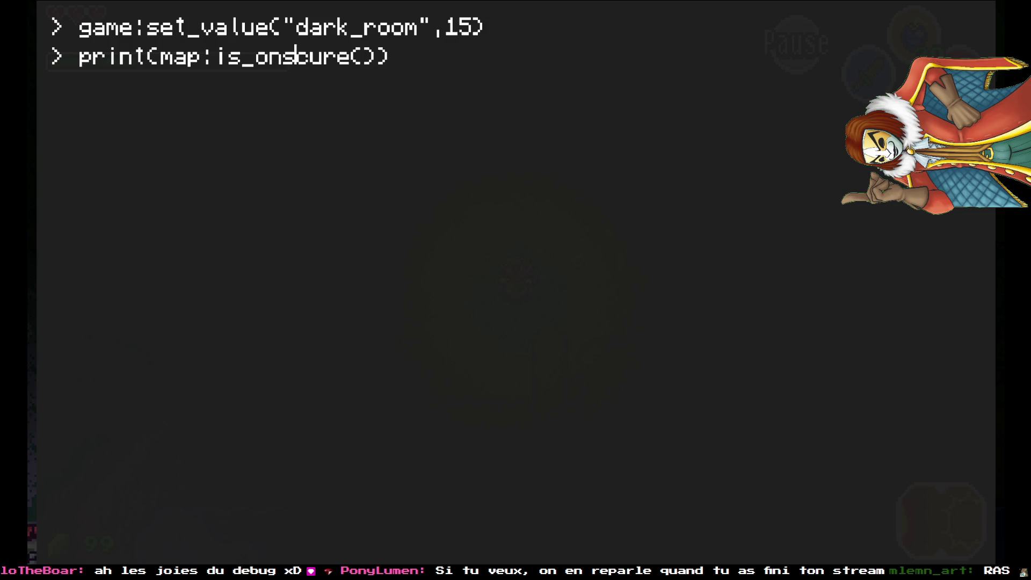
key(BackSpace)
text(b)
key(Return)
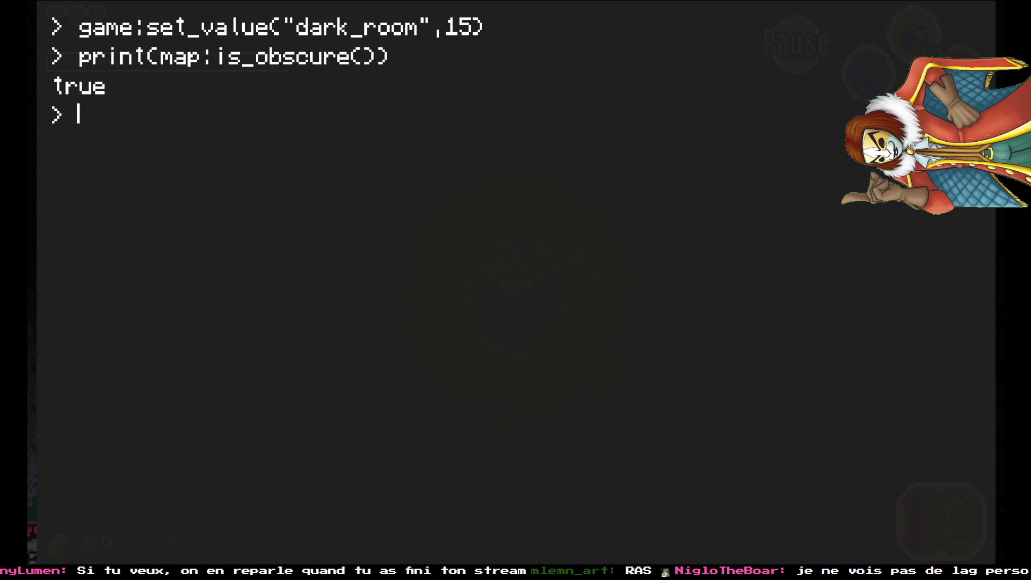
key(F12)
- Walk into the room and rerun the is_obscure check from the console
key(Up)
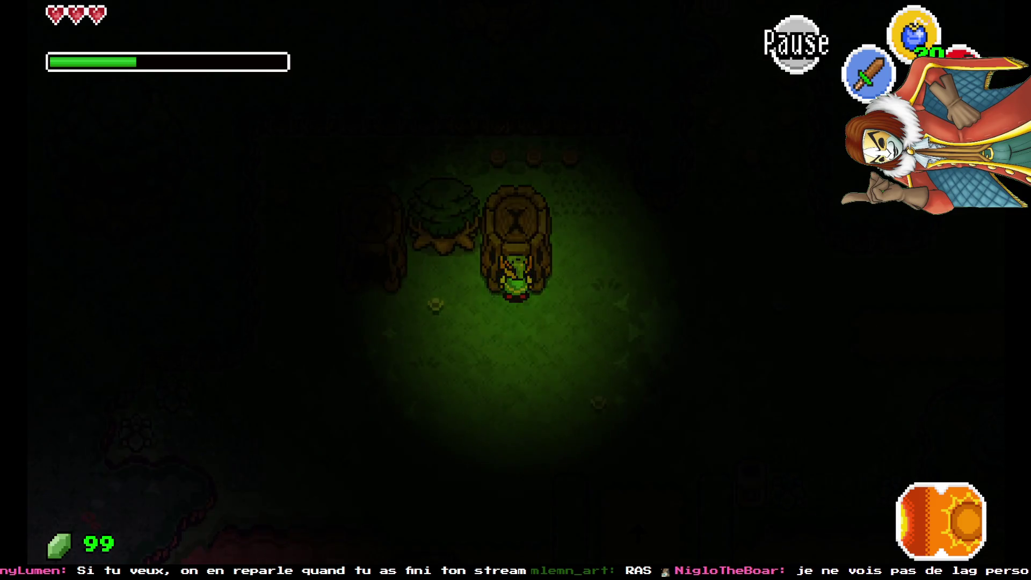
key(F12)
key(Up)
key(Return)
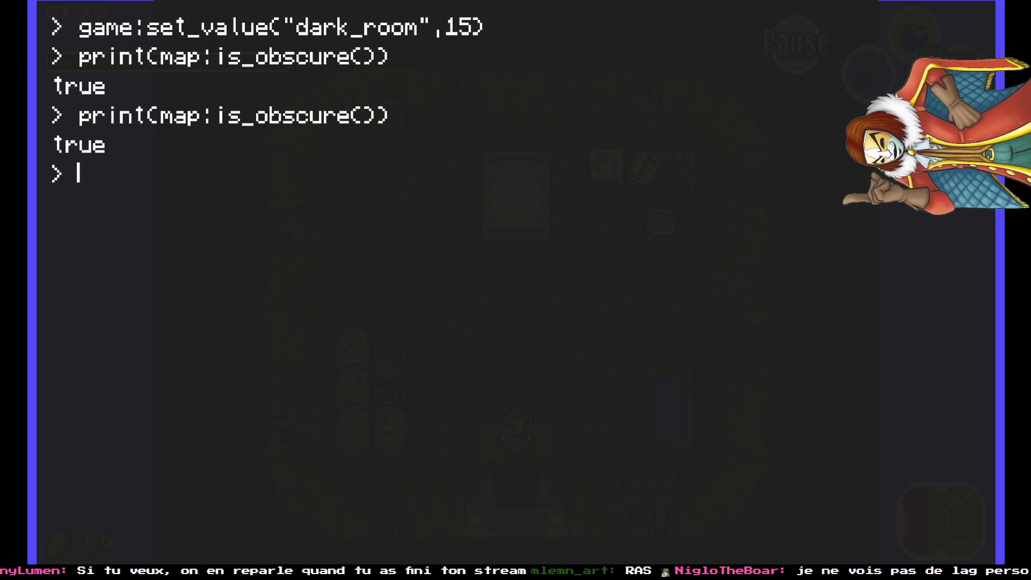
key(F12)
- Leave the house for the outdoor map and run the is_obscure check there
key(Up)
key(Left)
key(Down)
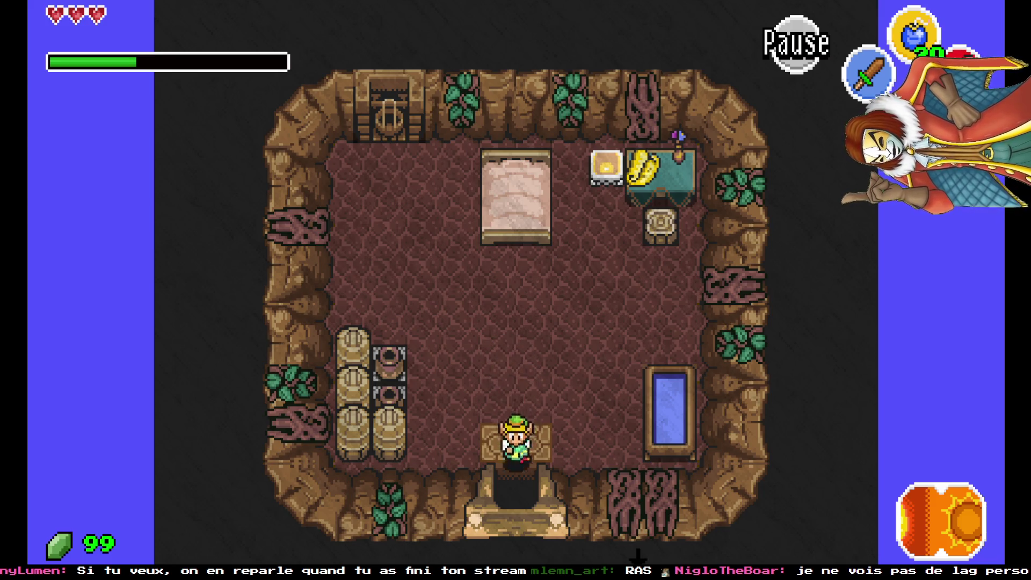
key(F12)
key(Up)
key(Return)
key(F12)
- Walk through the forest to the test room, run the is_obscure check, then quit the game
key(Right)
key(Down)
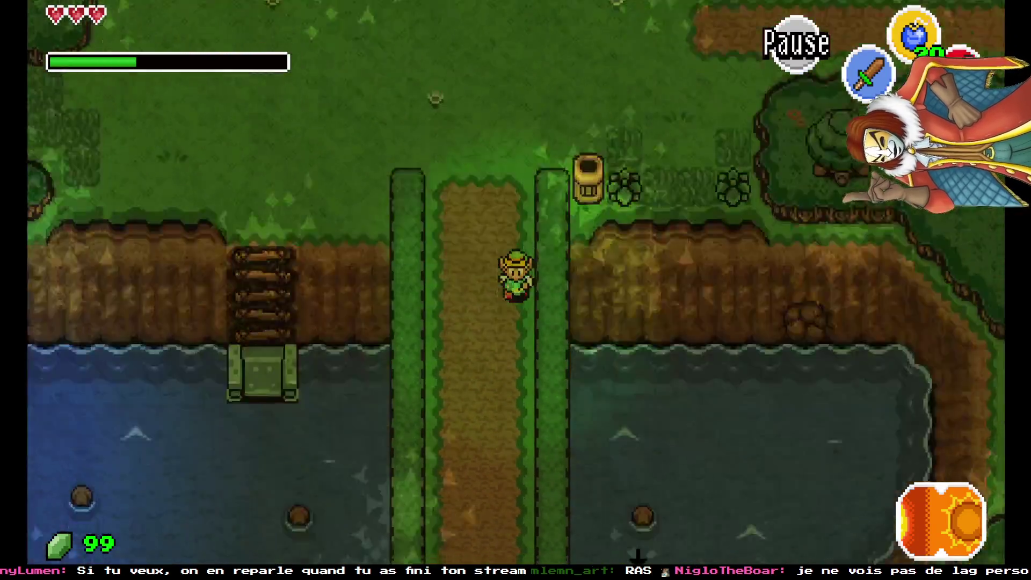
key(Down)
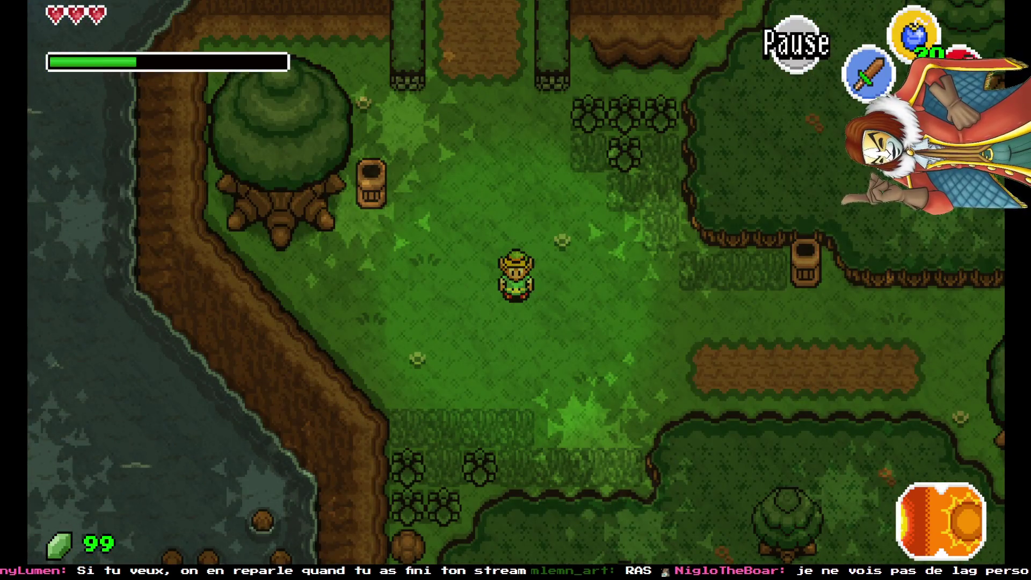
key(Right)
key(Down)
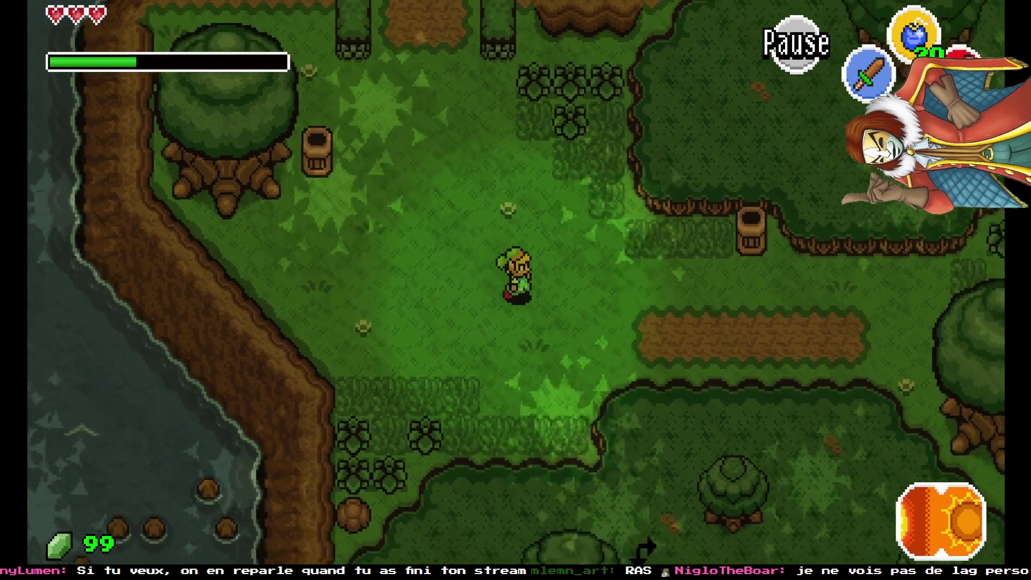
key(Right)
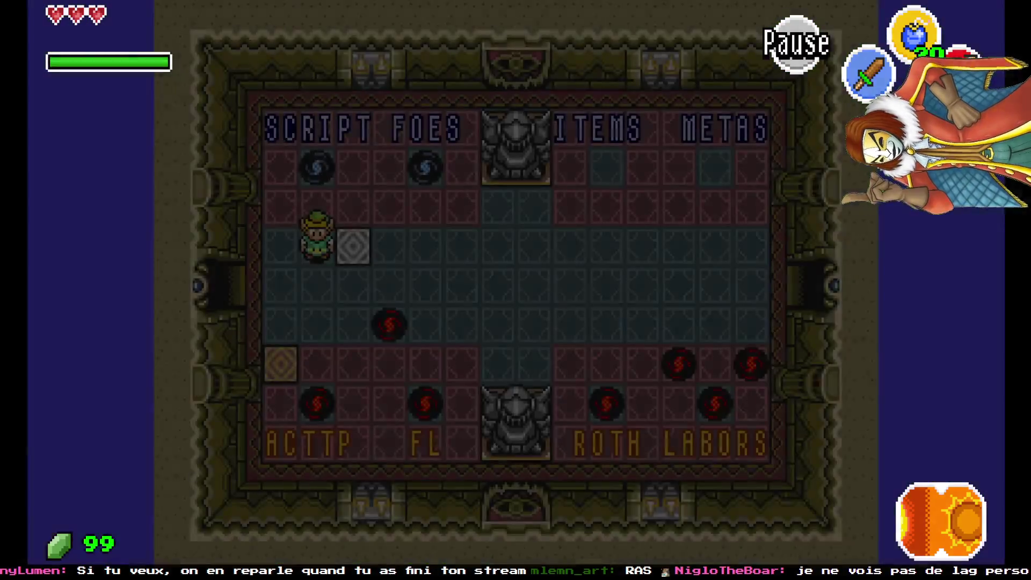
key(F12)
key(Up)
key(Return)
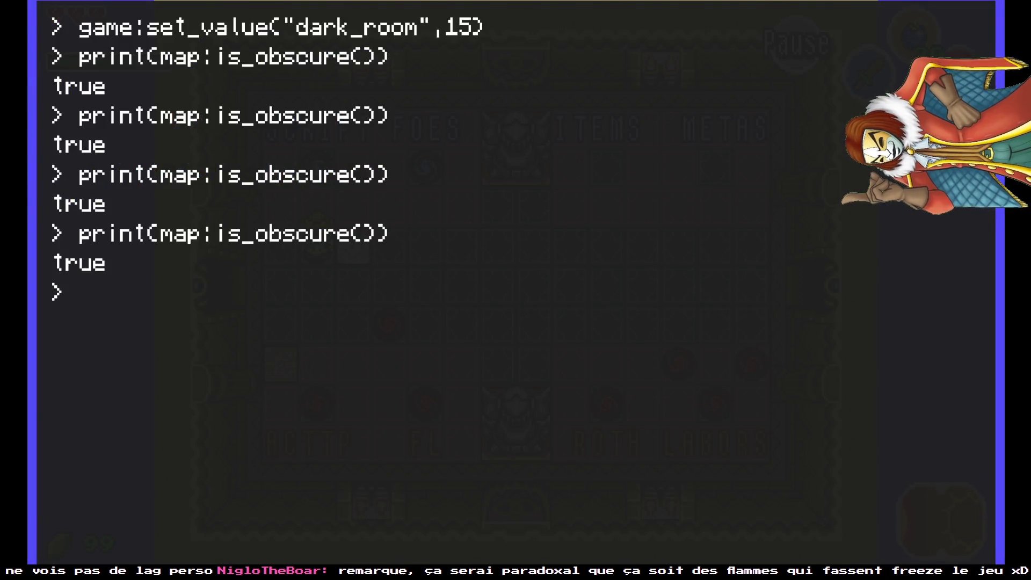
key(F12)
key(Down)
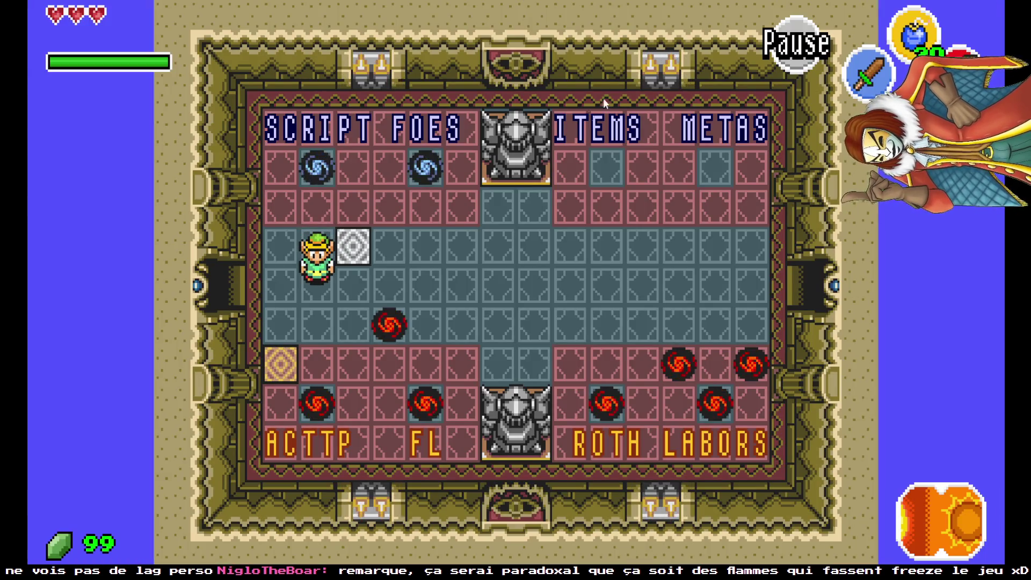
key(alt+F4)
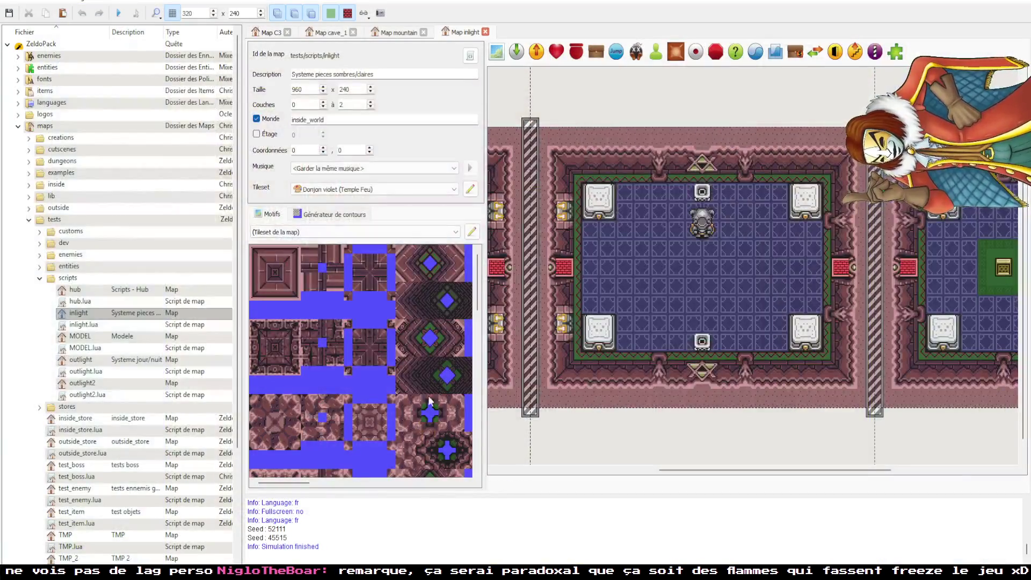
- Back in VS Code, highlight the ('dark_room') ~= nil condition on line 46 of map.lua
key(alt+Tab)
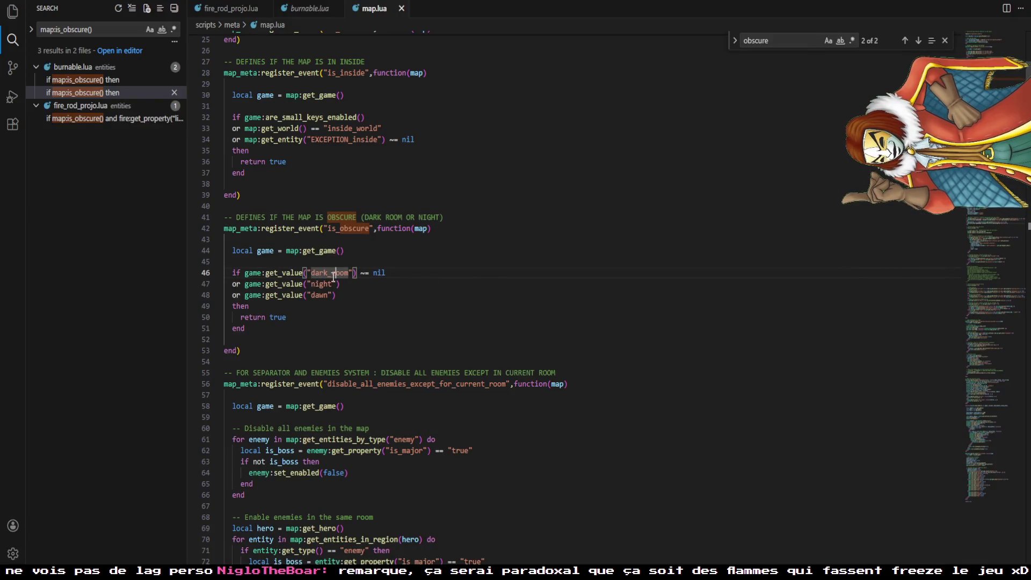
drag(303, 273, 404, 274)
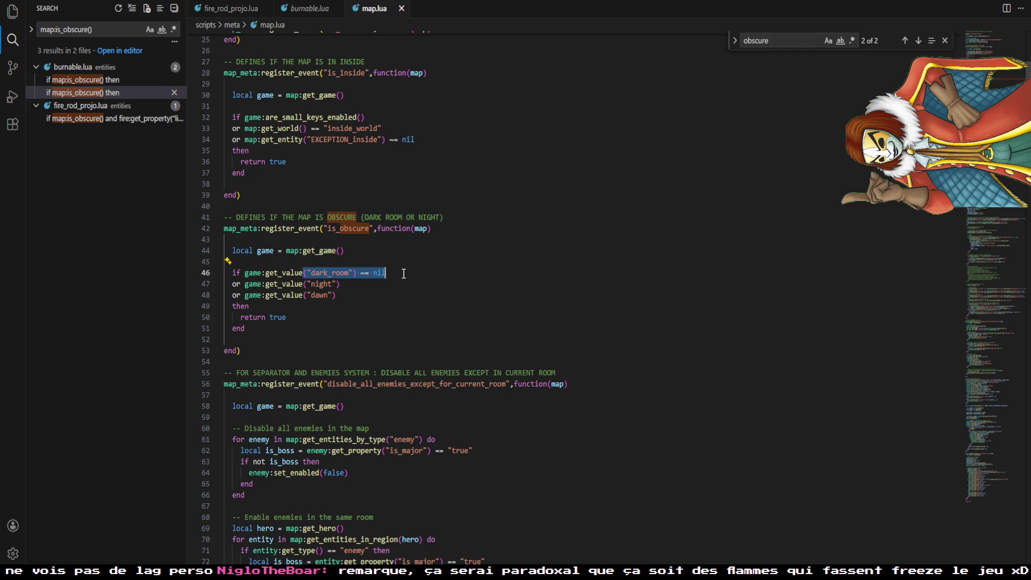
click(404, 273)
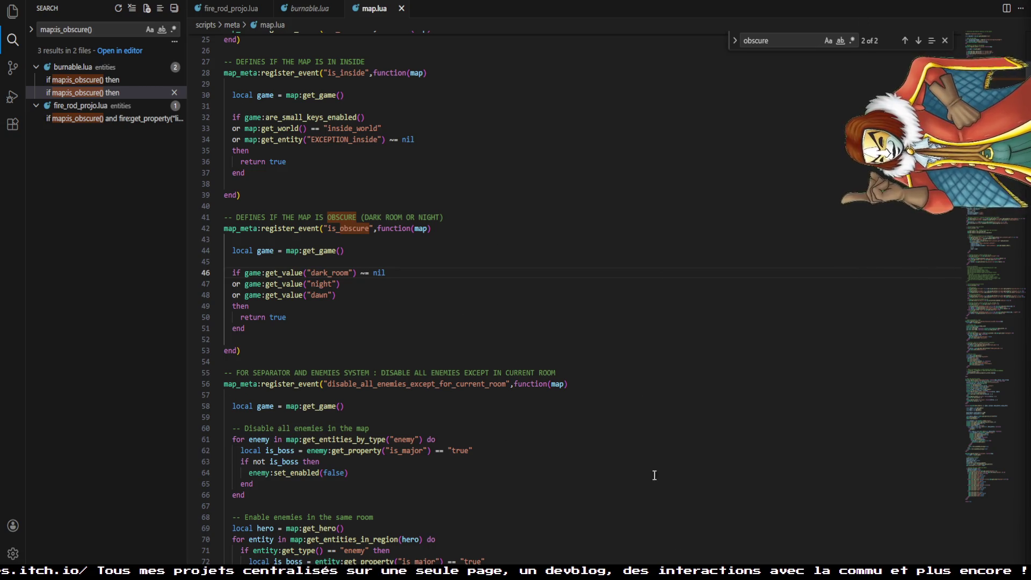
- In the quest editor, expand the entities, dev and customs test map folders
key(alt+Tab)
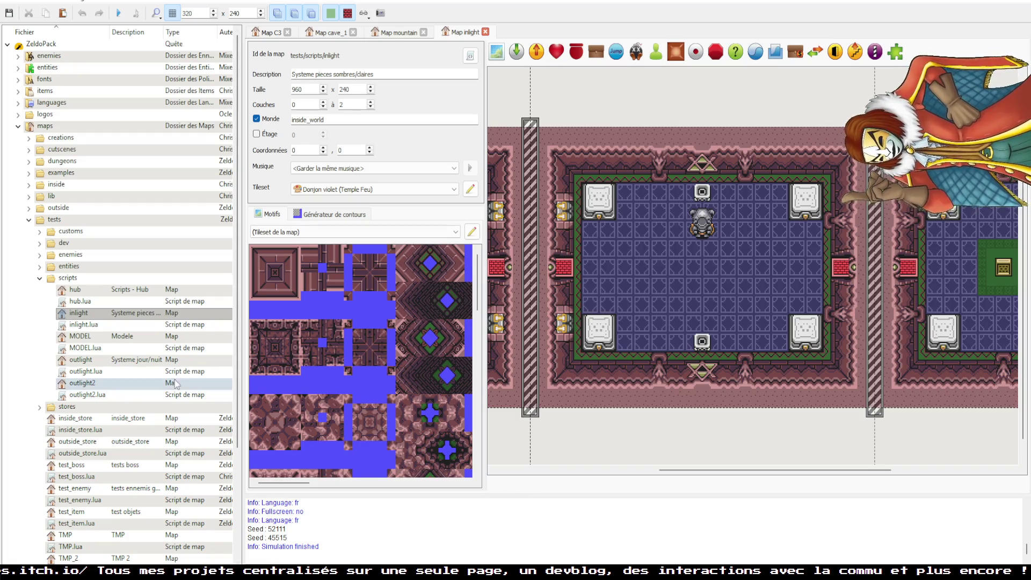
scroll(47, 180, down, 3)
click(39, 172)
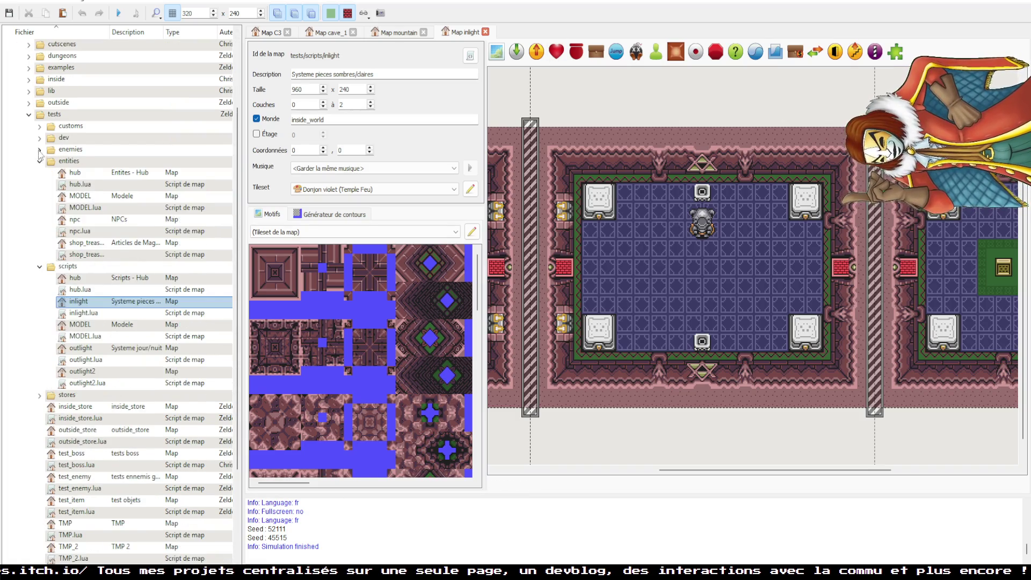
click(39, 137)
click(39, 126)
scroll(107, 268, down, 10)
scroll(128, 322, up, 11)
scroll(129, 334, down, 15)
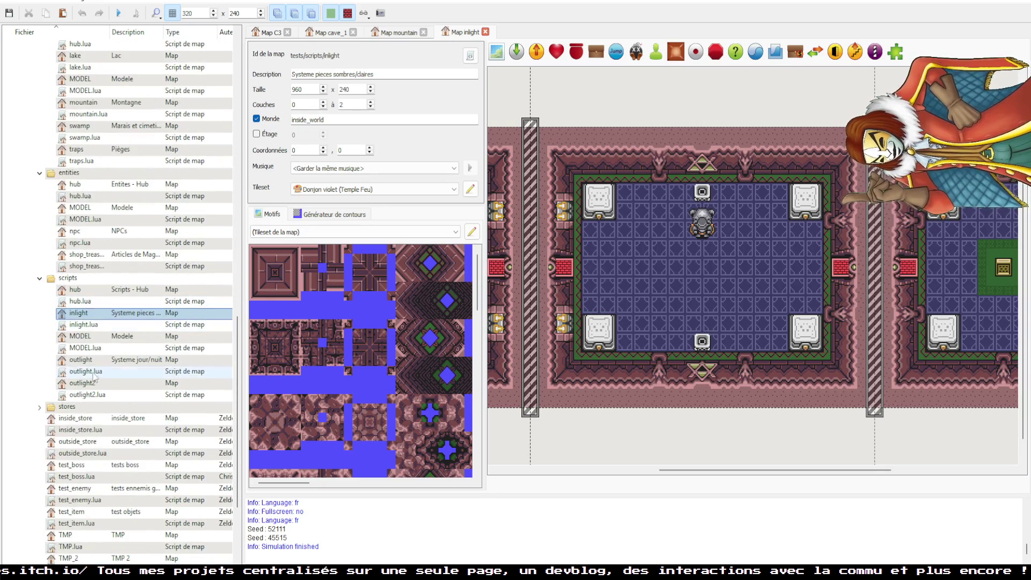
scroll(167, 359, up, 10)
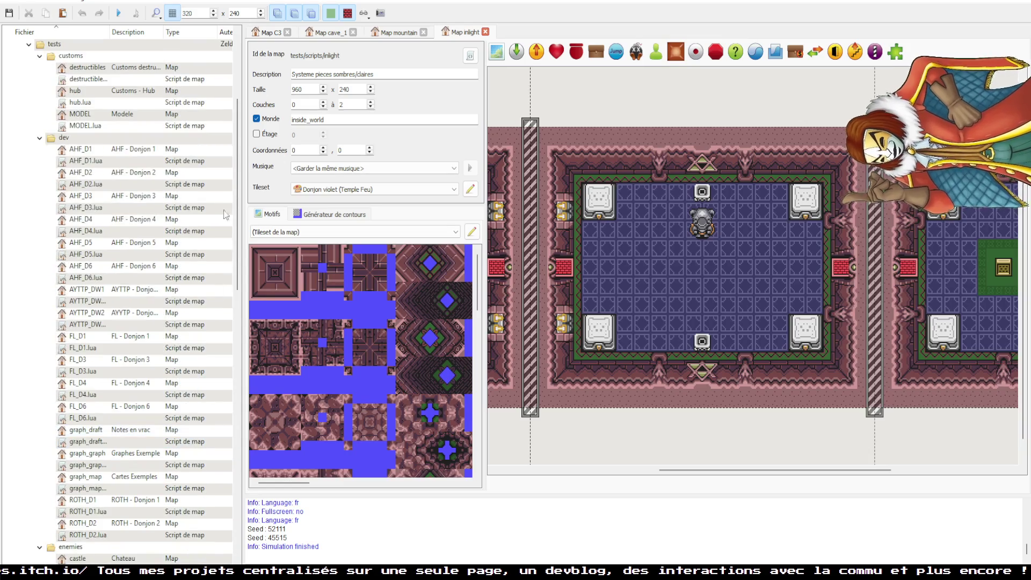
- Collapse the dev, customs and enemies test folders and expand the top-level enemies folder
click(40, 138)
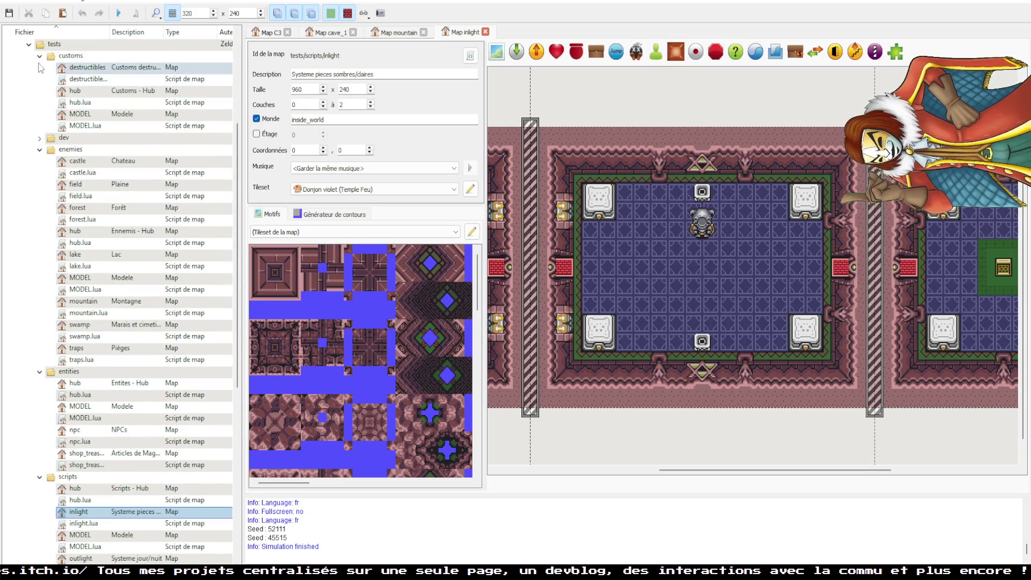
click(39, 56)
click(39, 79)
scroll(42, 85, up, 5)
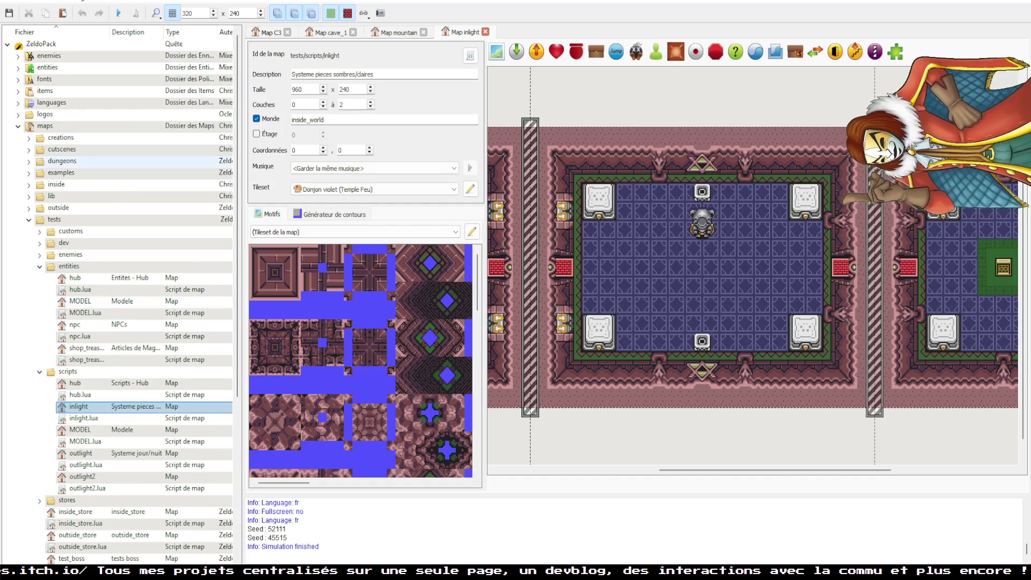
click(18, 56)
scroll(69, 405, down, 10)
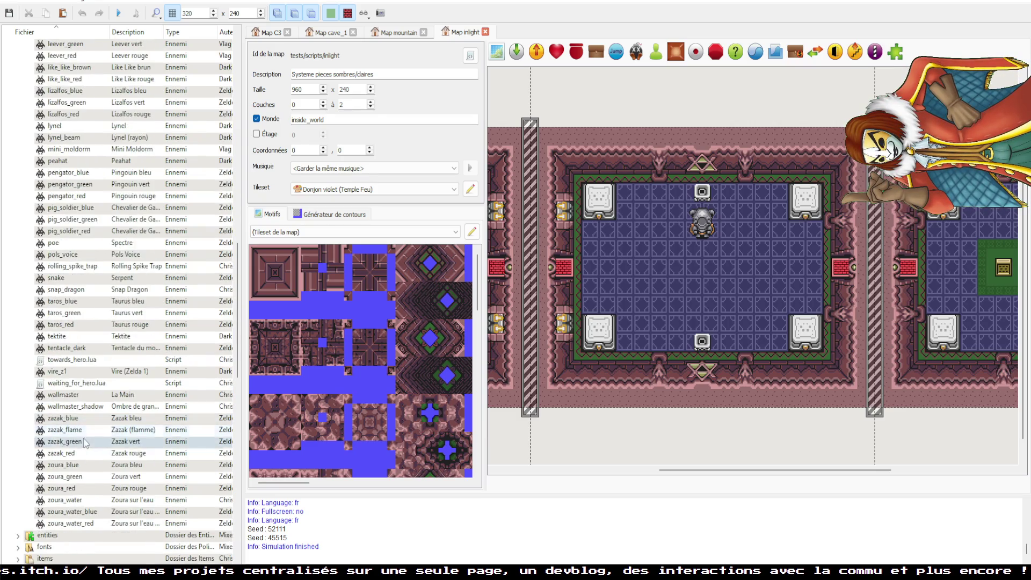
- Select goriya_blue through goriya_z1_red in the enemies folder and delete them, confirming the prompt
scroll(85, 445, up, 1)
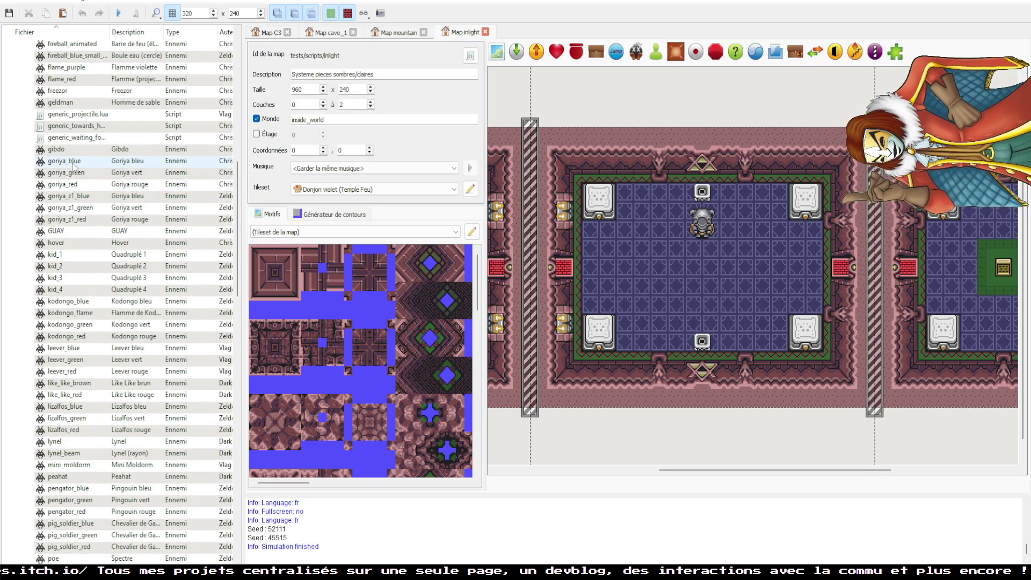
drag(74, 164, 72, 220)
key(Delete)
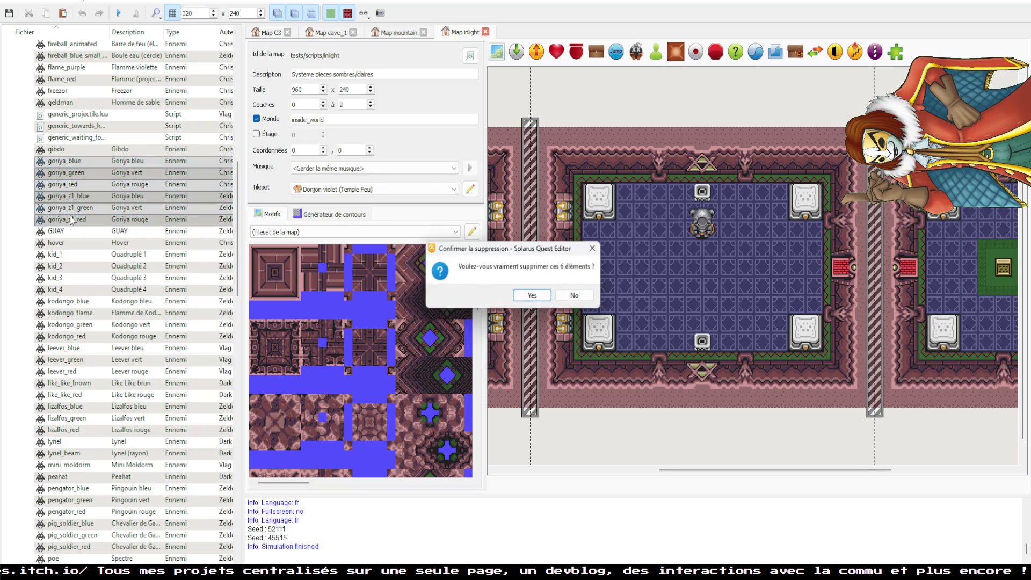
key(Return)
scroll(71, 220, down, 6)
scroll(69, 398, down, 5)
scroll(69, 322, up, 20)
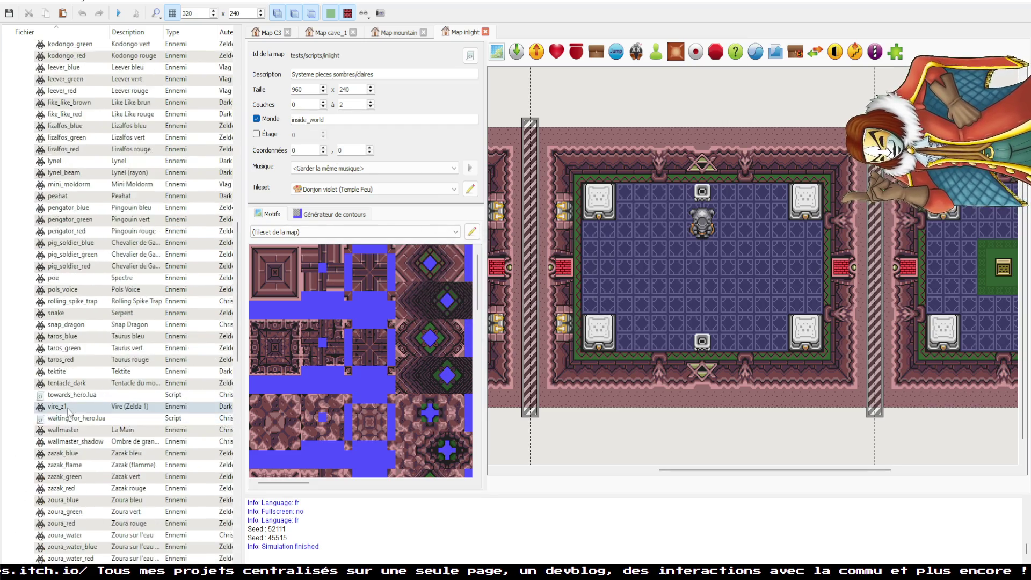
scroll(69, 313, up, 2)
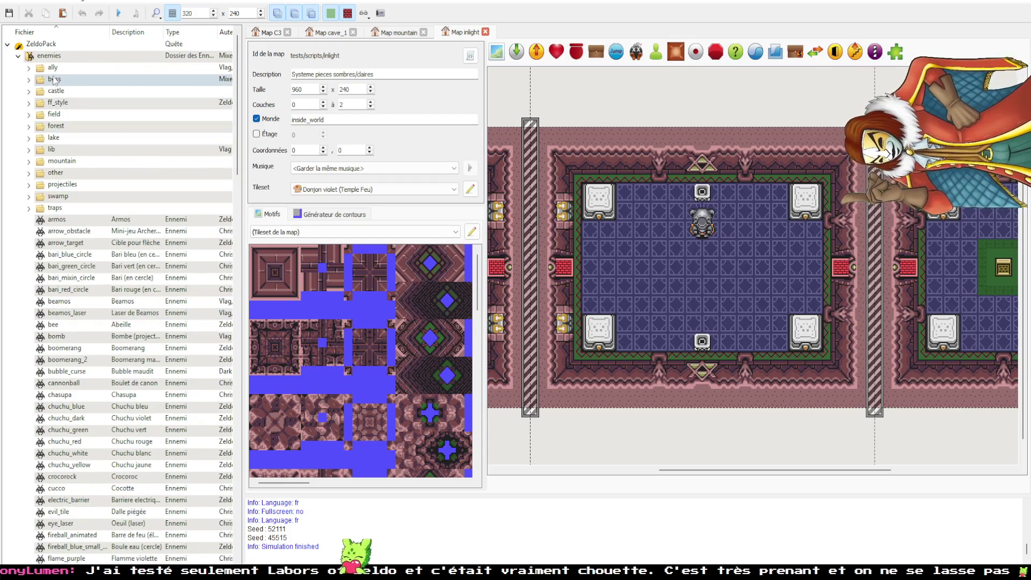
- Toggle the lib and forest enemy folders and browse the enemy entries, ending on geldman
click(29, 150)
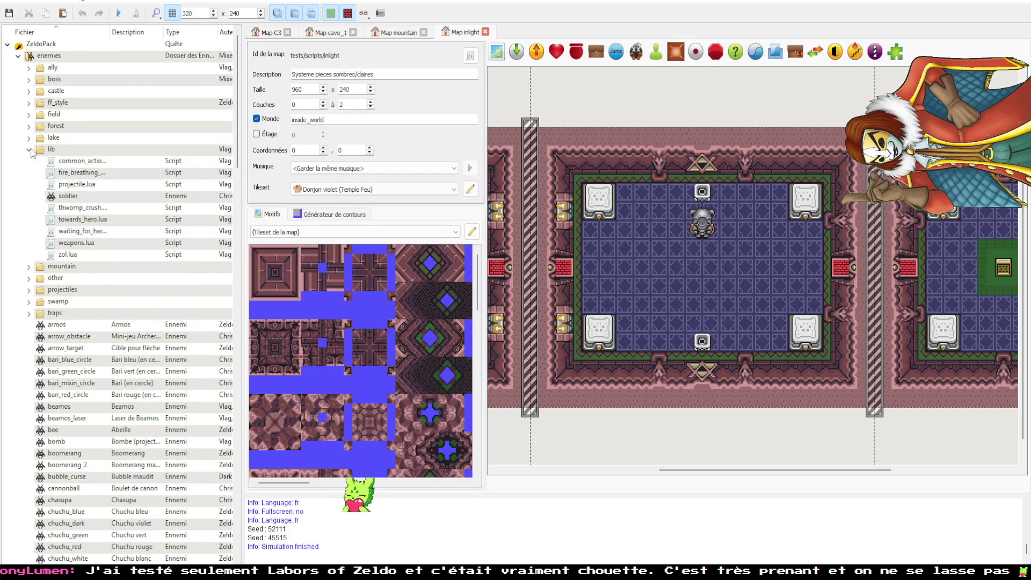
click(29, 149)
click(29, 126)
click(29, 126)
click(29, 126)
click(29, 126)
scroll(82, 209, down, 3)
drag(80, 138, 88, 415)
scroll(83, 317, down, 10)
scroll(84, 384, down, 10)
scroll(87, 415, up, 15)
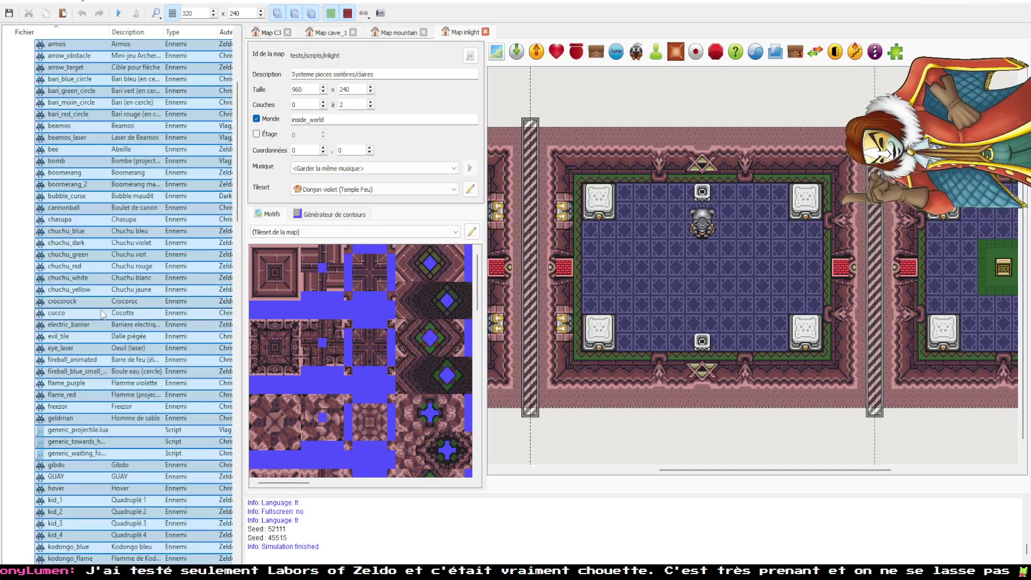
click(80, 312)
scroll(75, 215, up, 8)
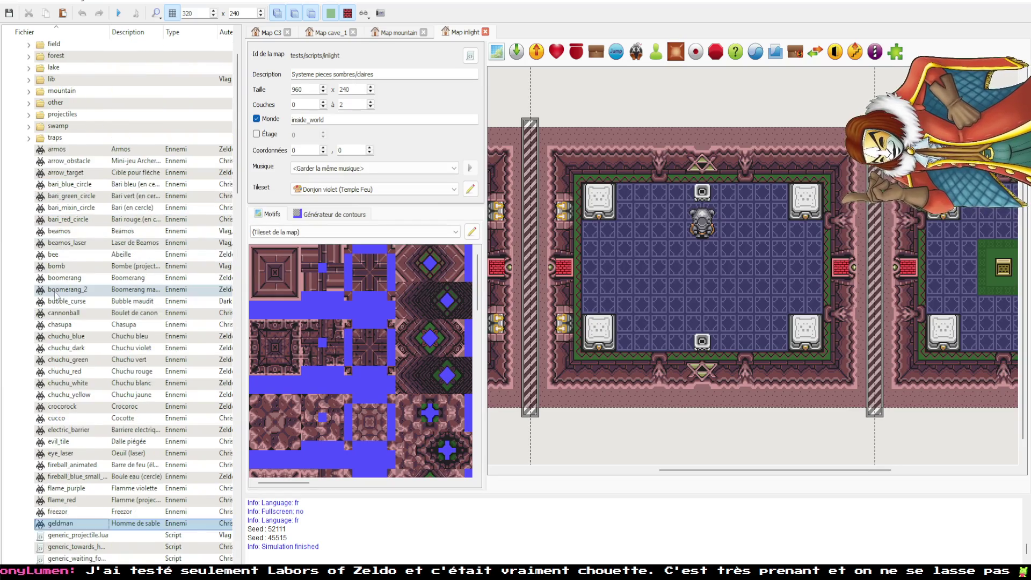
- Collapse the top-level enemies and maps folders and switch to the cave_1 map
click(18, 56)
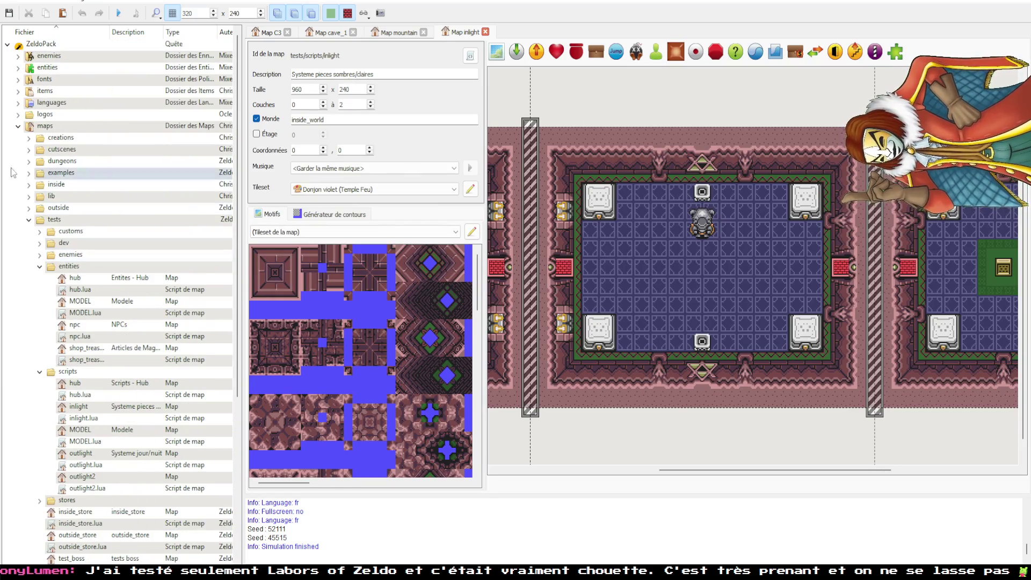
click(17, 127)
scroll(665, 302, right, 3)
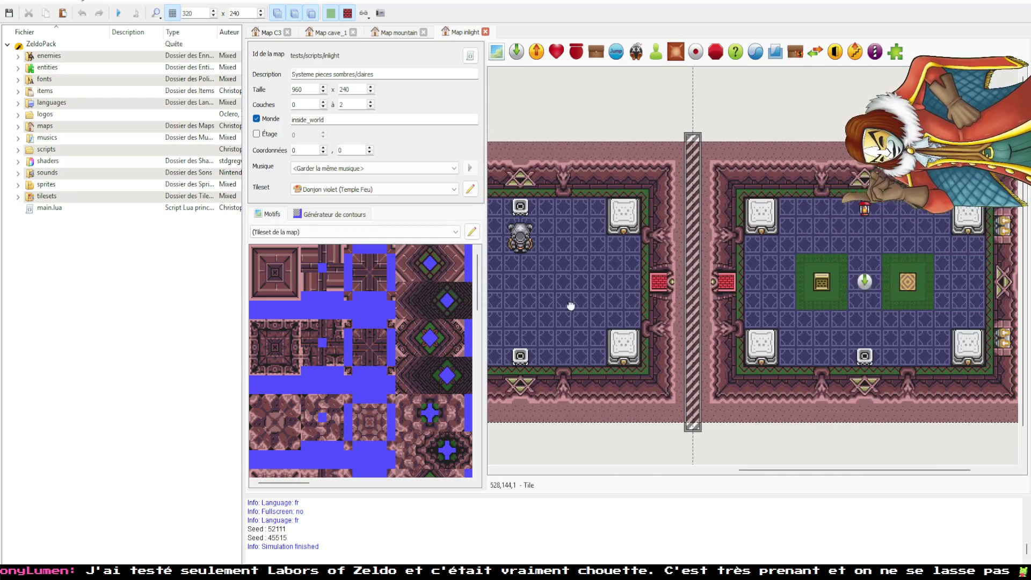
scroll(775, 342, left, 4)
click(330, 33)
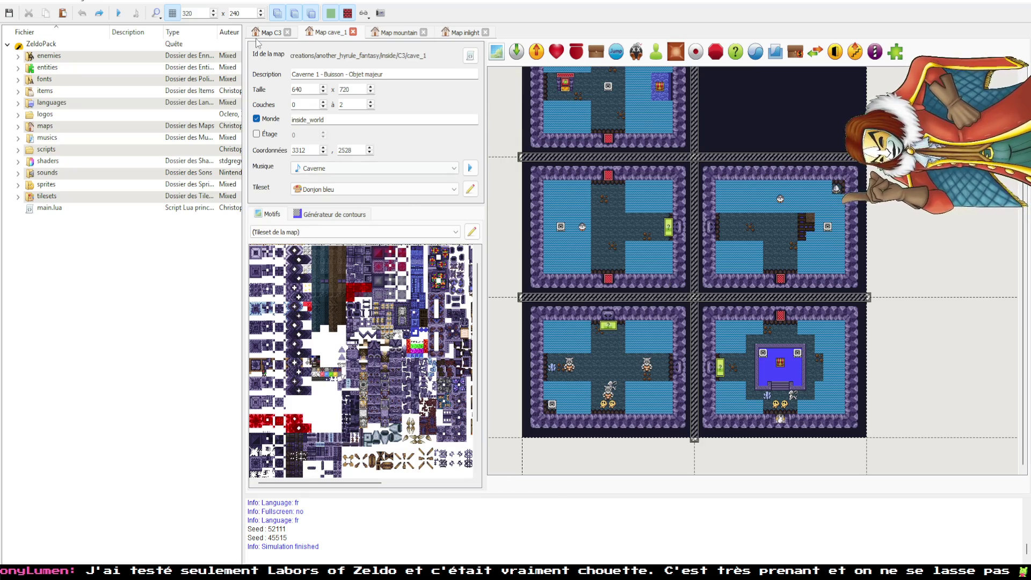
- In sprites/enemies, select the twelve goriya sprite and image files and delete them
click(18, 184)
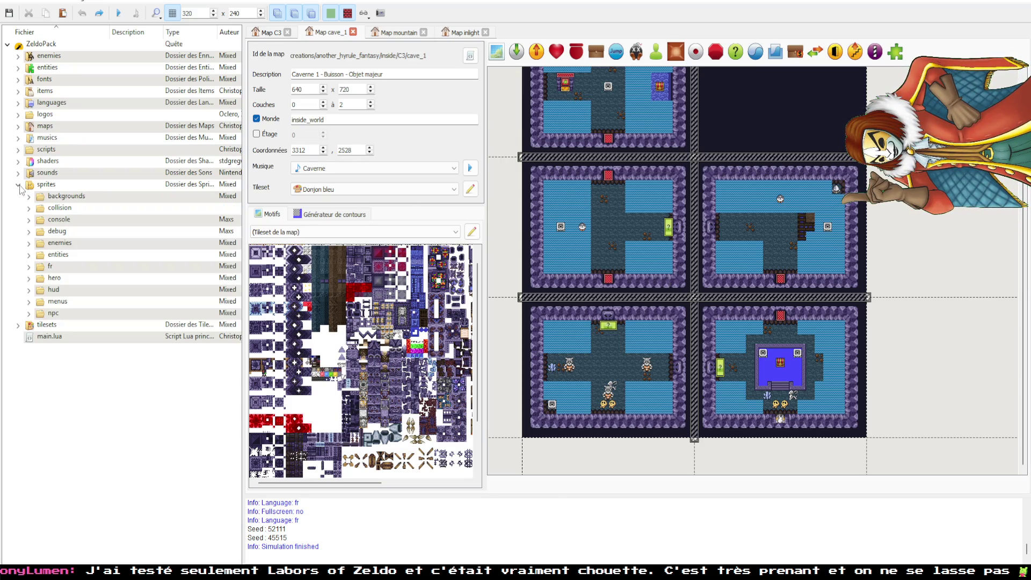
click(29, 243)
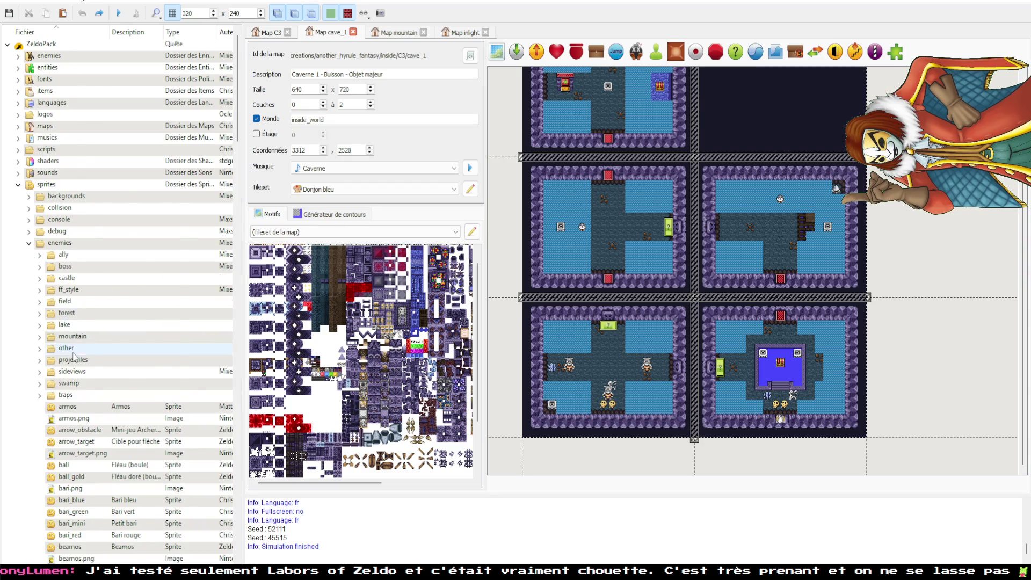
scroll(74, 357, down, 12)
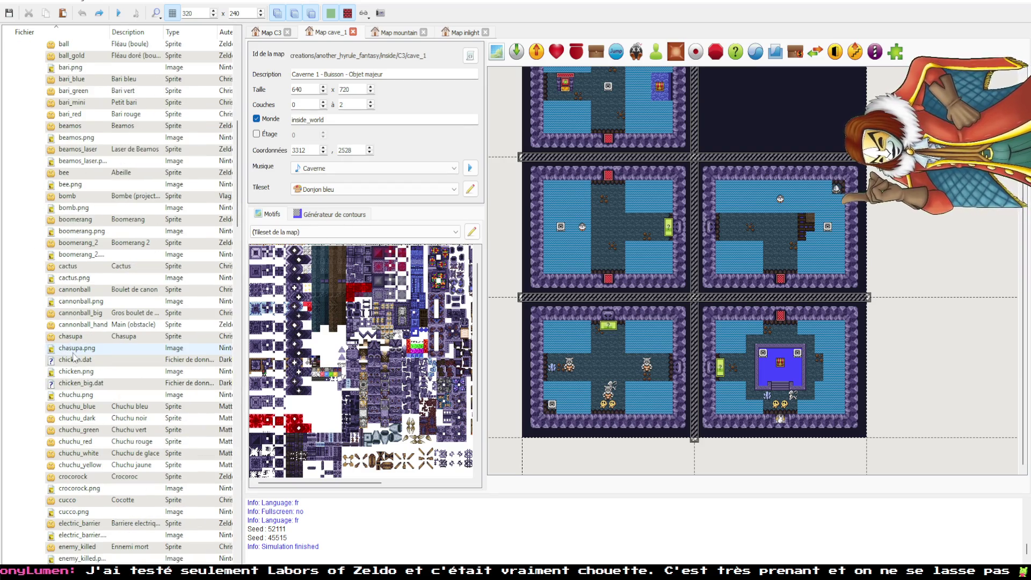
scroll(72, 398, down, 12)
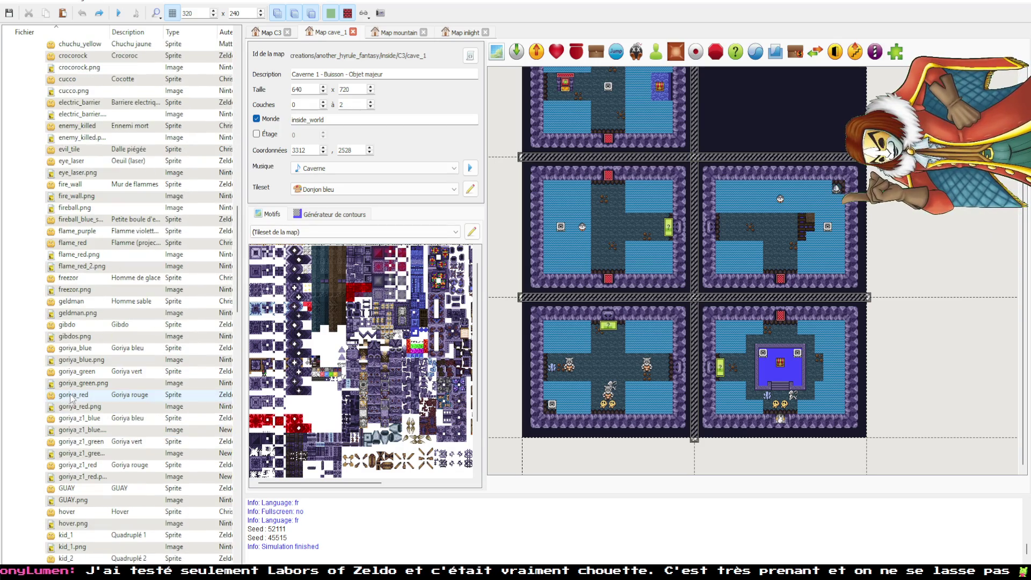
drag(82, 349, 79, 478)
key(Delete)
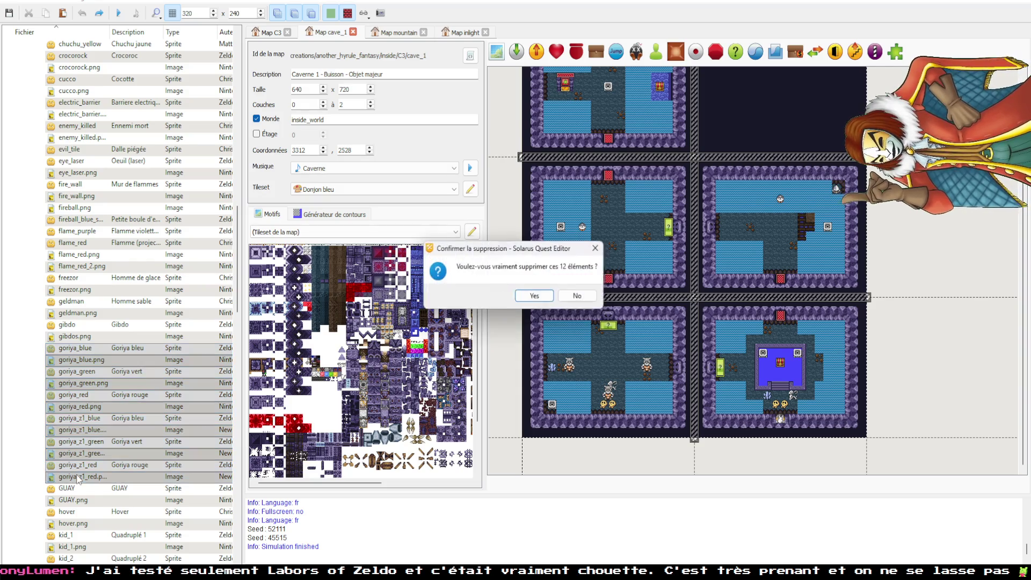
key(Return)
- Collapse the sprites folders, close the inlight map, and return to map.lua in VS Code
scroll(83, 451, up, 13)
scroll(88, 434, down, 1)
scroll(87, 433, up, 12)
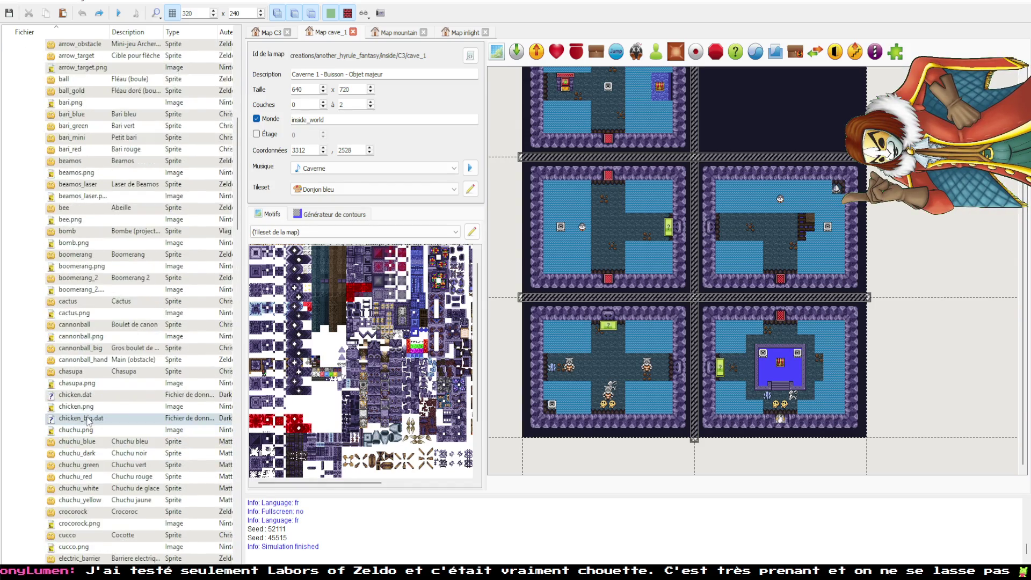
click(28, 243)
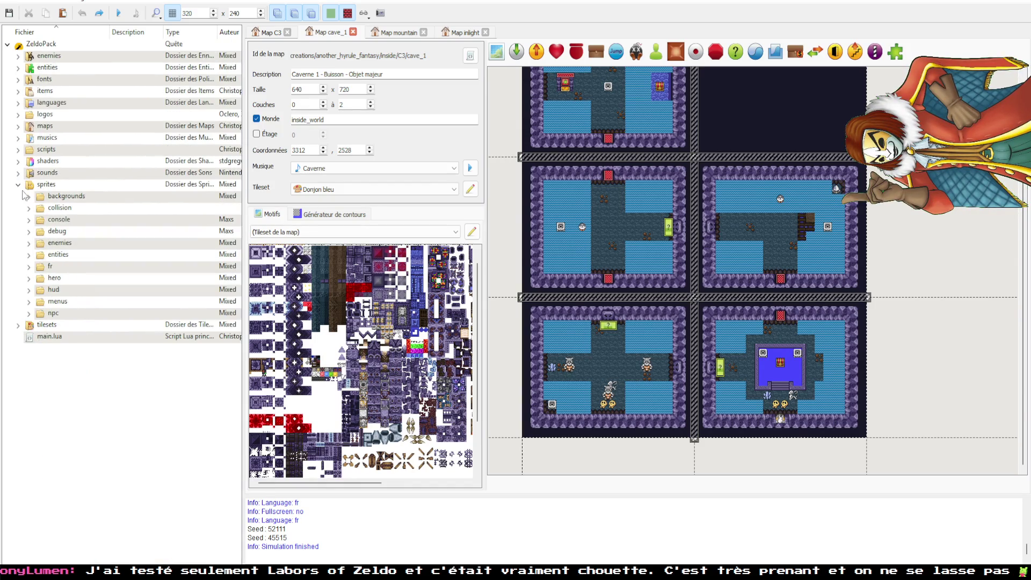
click(17, 185)
scroll(712, 321, up, 2)
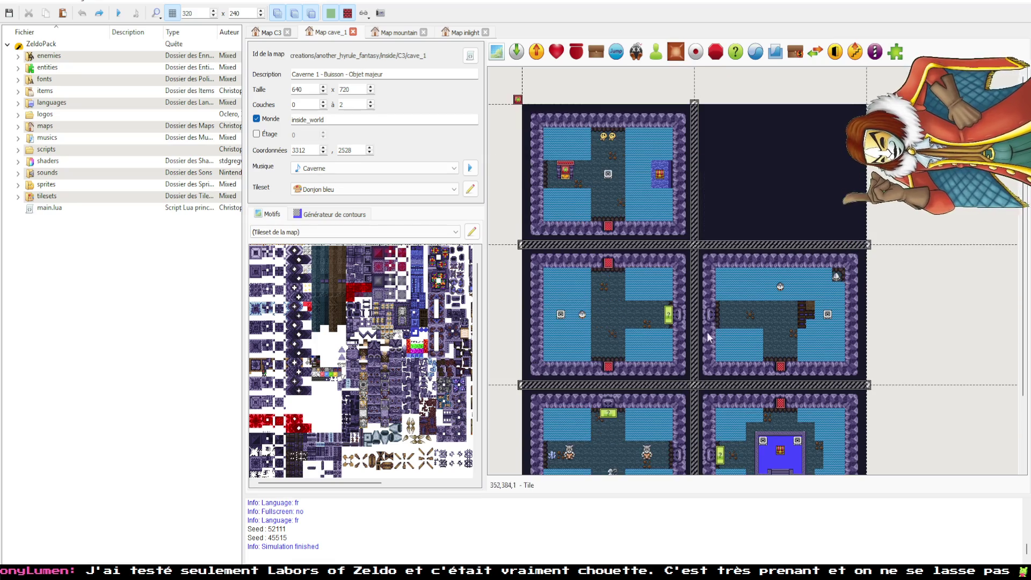
click(413, 33)
click(465, 33)
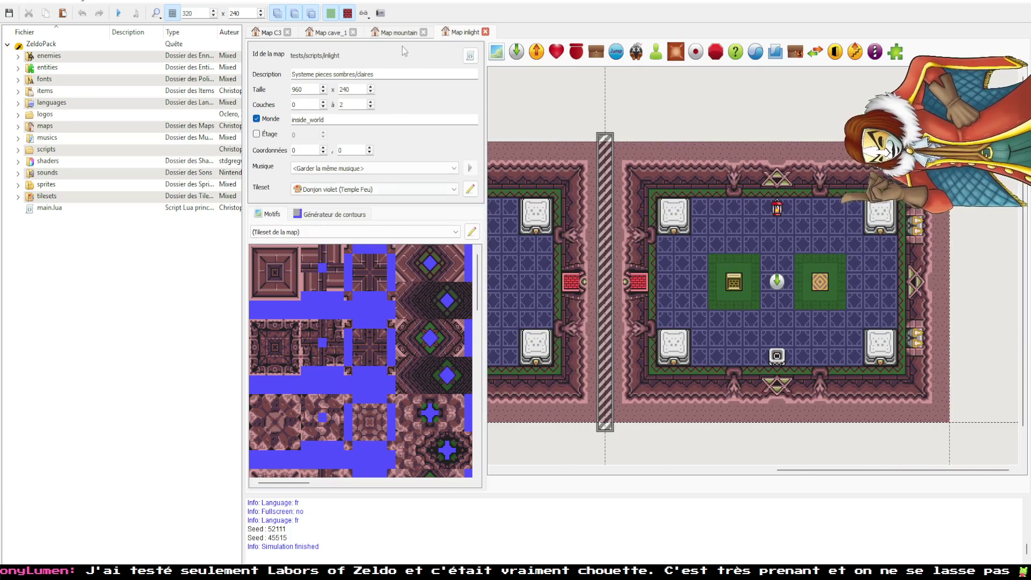
click(485, 32)
key(alt+Tab)
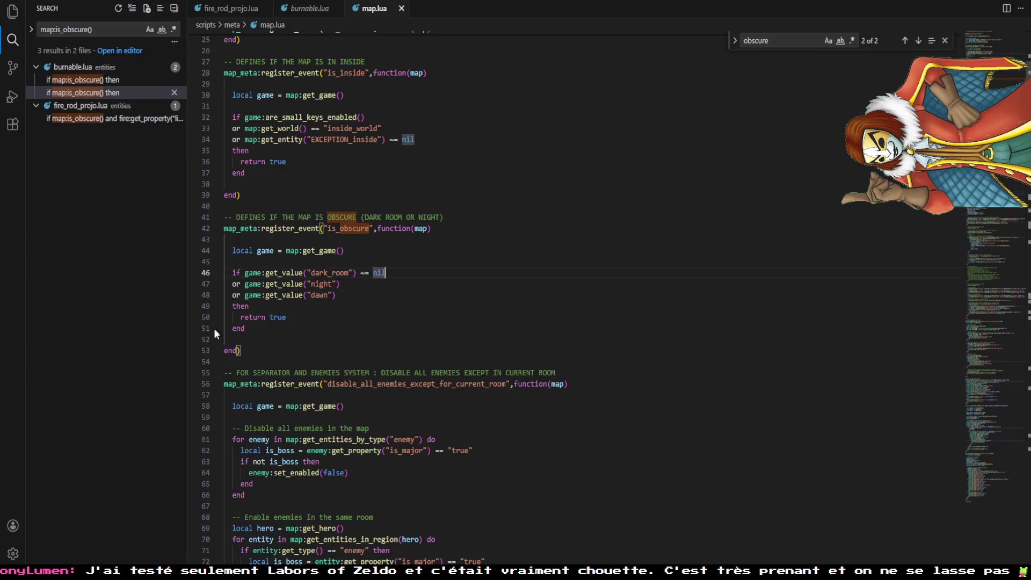
click(462, 221)
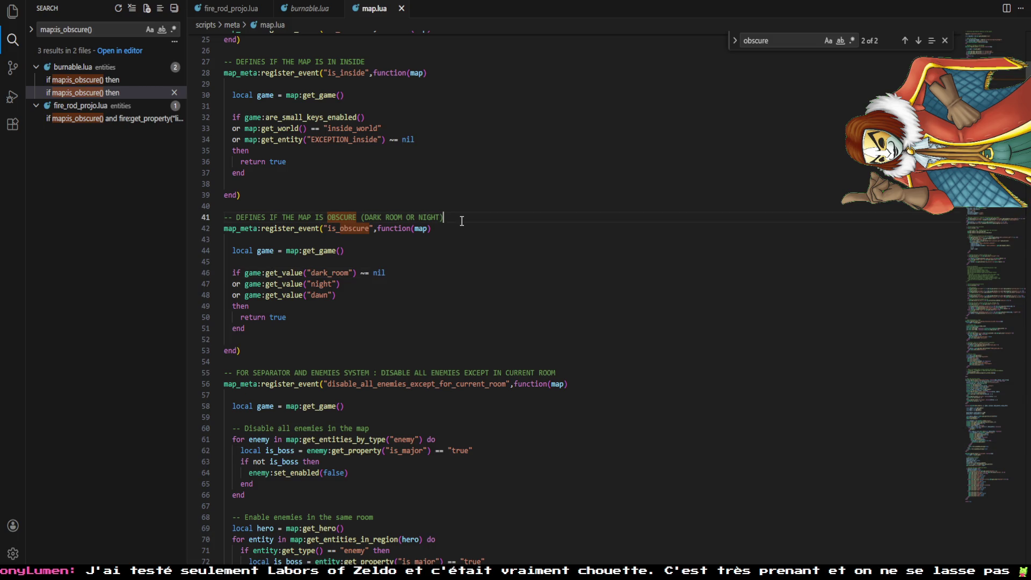
- Insert '-- TODO : Is this function really useful ? Dark room value never gets nil' after line 41 and save
key(Return)
text(-- TODO )
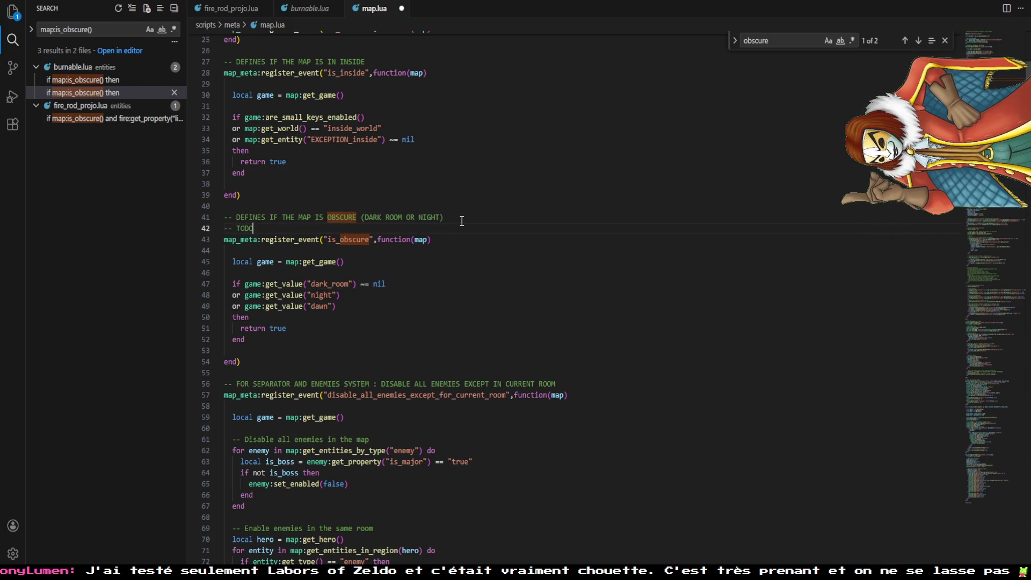
text(: Is this function really useful ? )
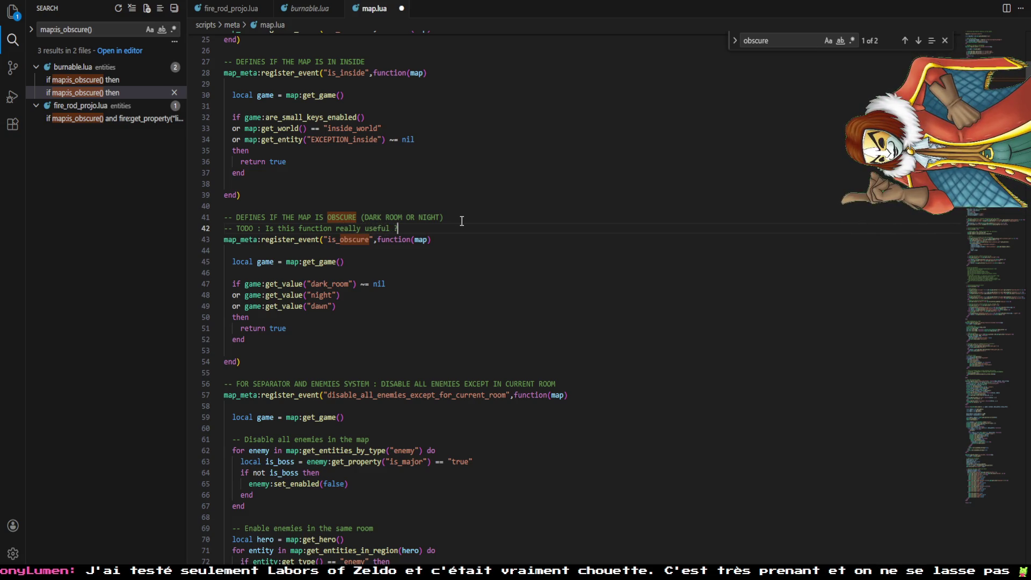
text(Ch)
text(eck of)
key(BackSpace)
key(BackSpace)
text(if)
key(BackSpace)
key(BackSpace)
key(ctrl+BackSpace)
text(Dart)
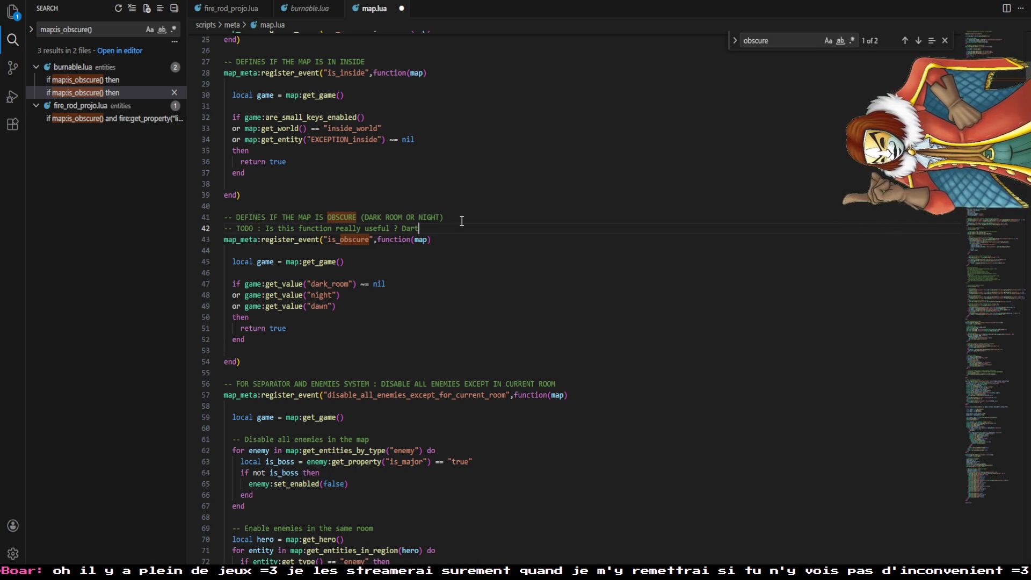
key(BackSpace)
text(k ro)
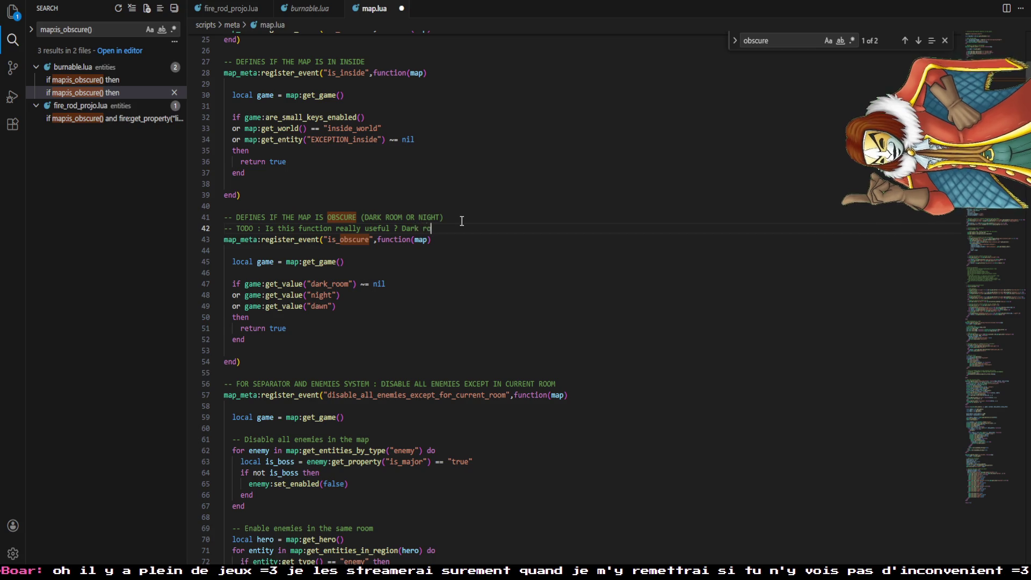
text(om value never )
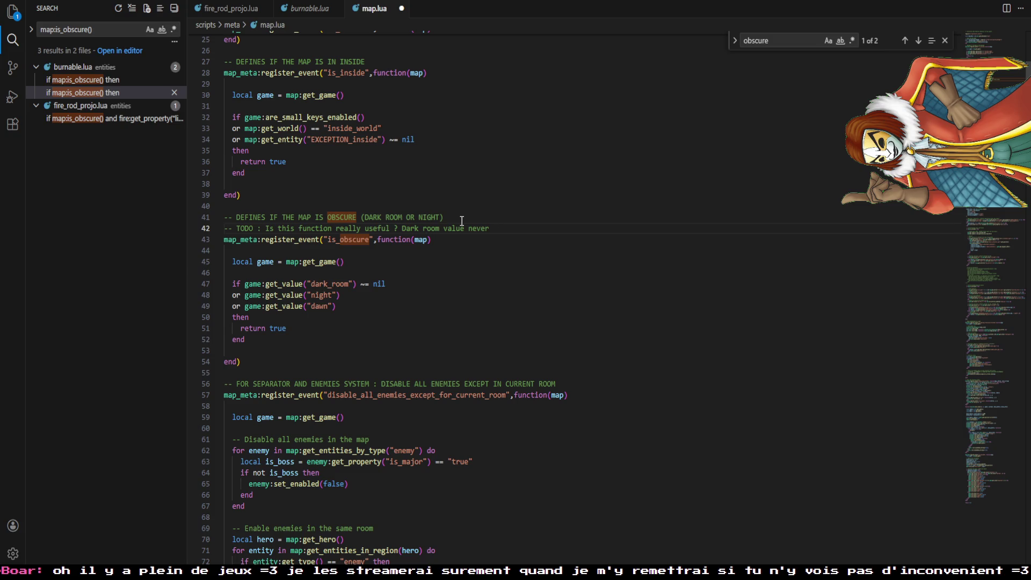
text(gets nil)
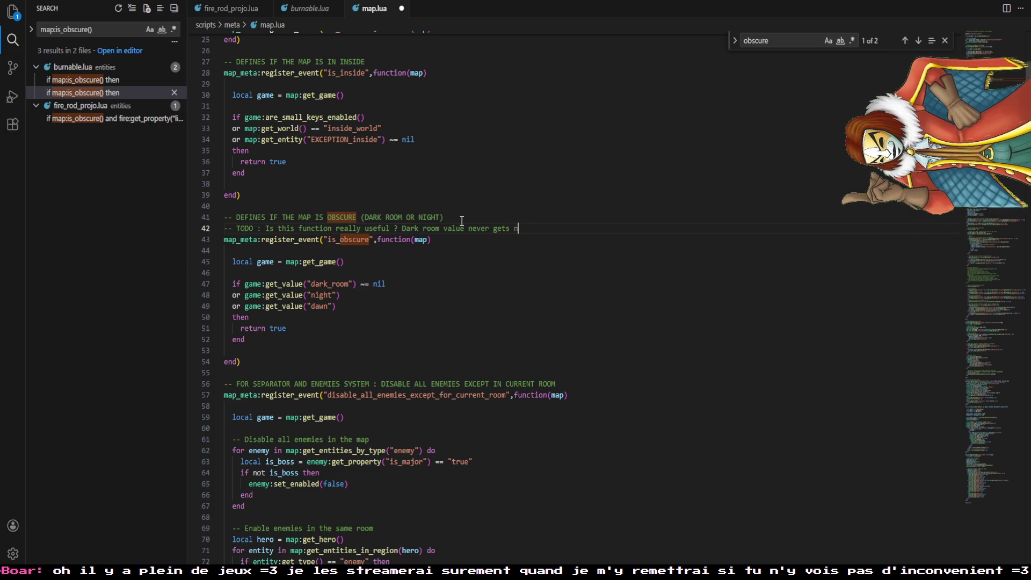
key(ctrl+s)
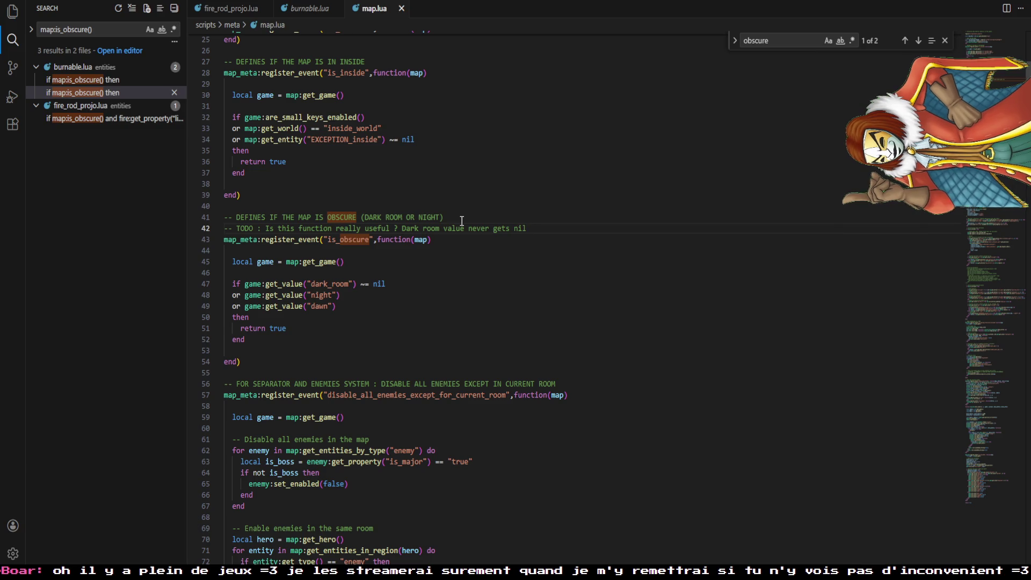
- Review the line-42 is_obscure TODO and the is_obscure calls in burnable.lua and fire_rod_projo.lua
click(250, 228)
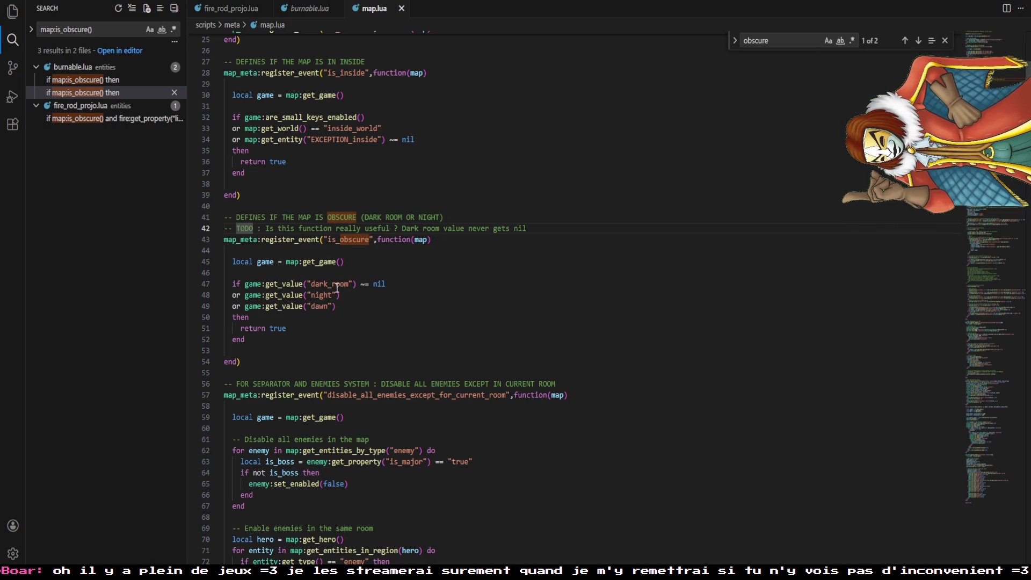
click(309, 239)
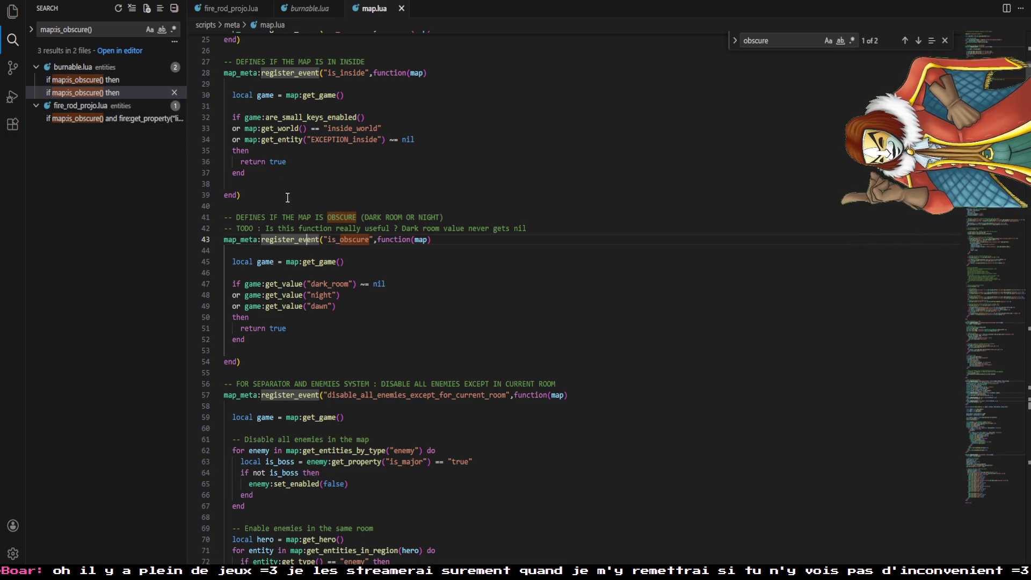
click(339, 284)
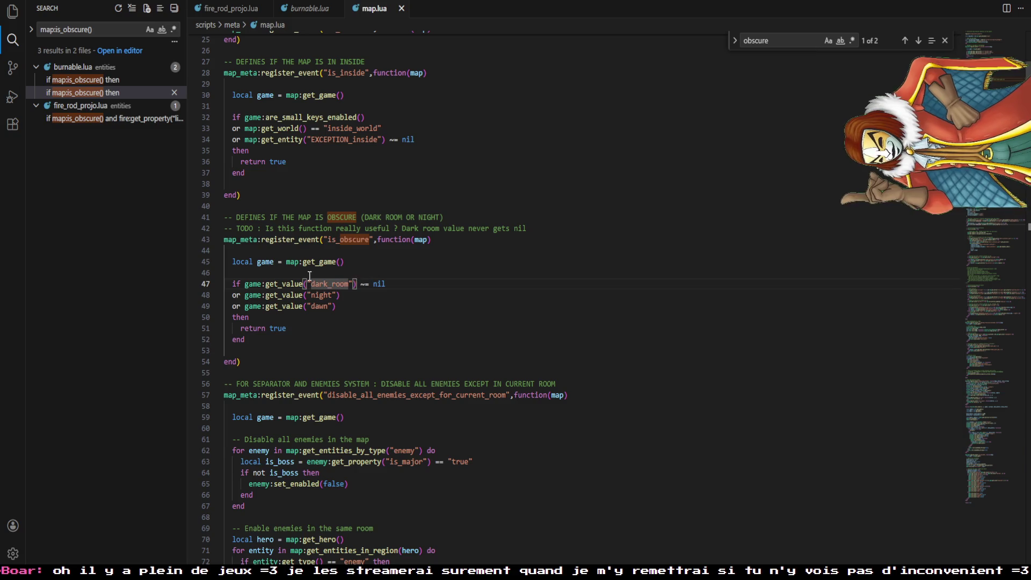
click(311, 9)
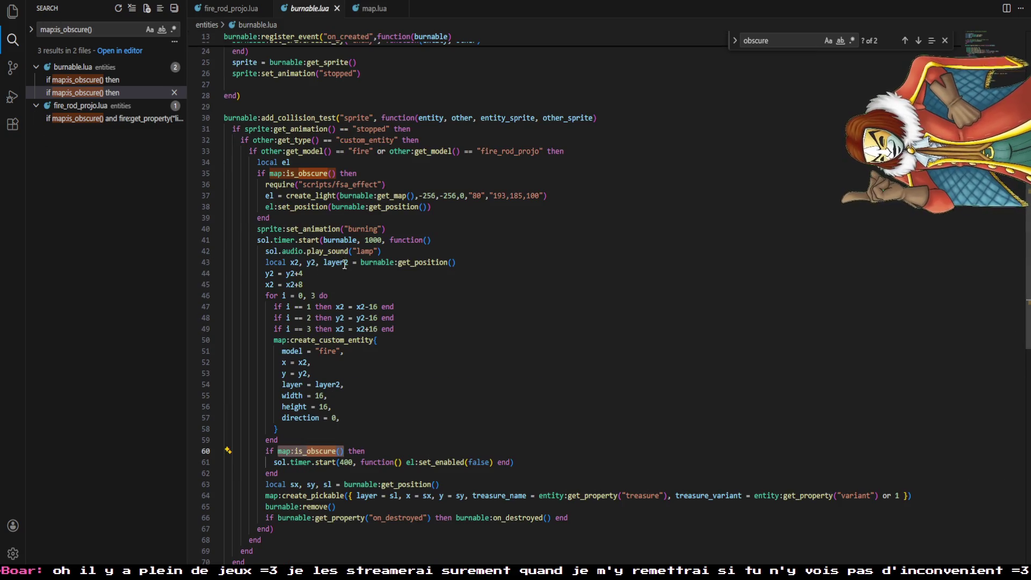
click(230, 9)
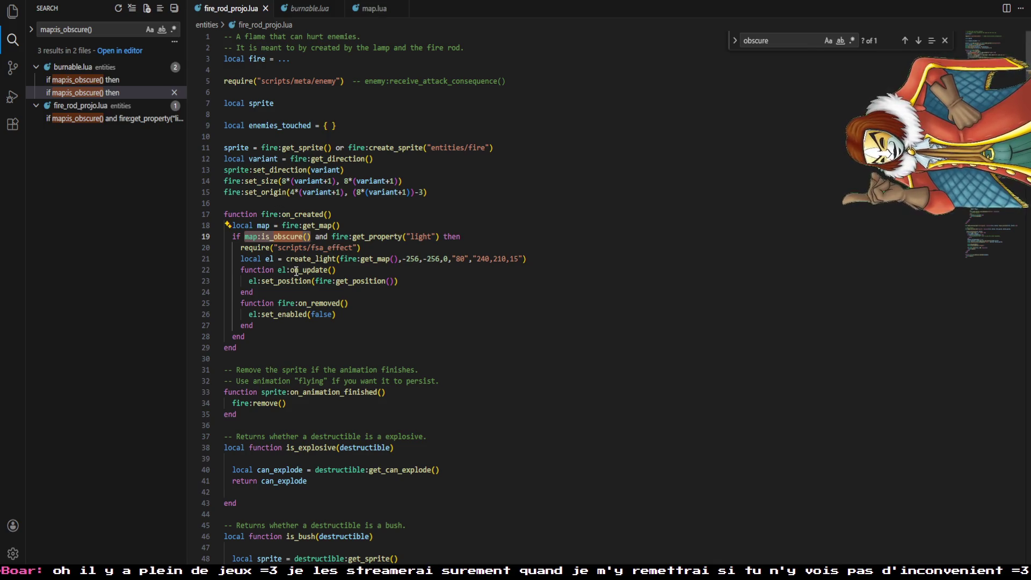
- Show the Explorer file tree with map.lua in front, then switch to Solarus Quest Editor
click(13, 20)
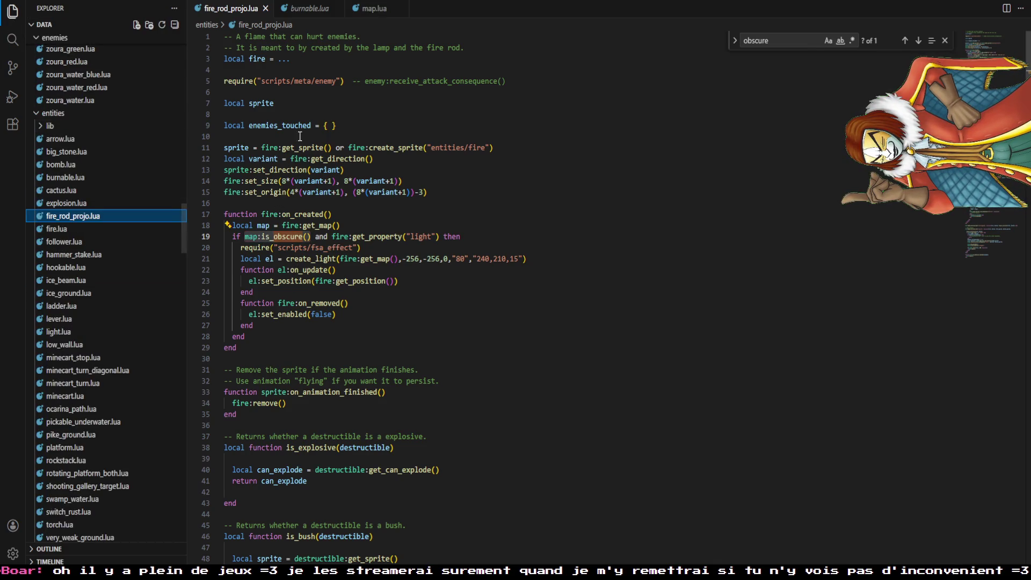
click(375, 8)
click(310, 13)
click(370, 9)
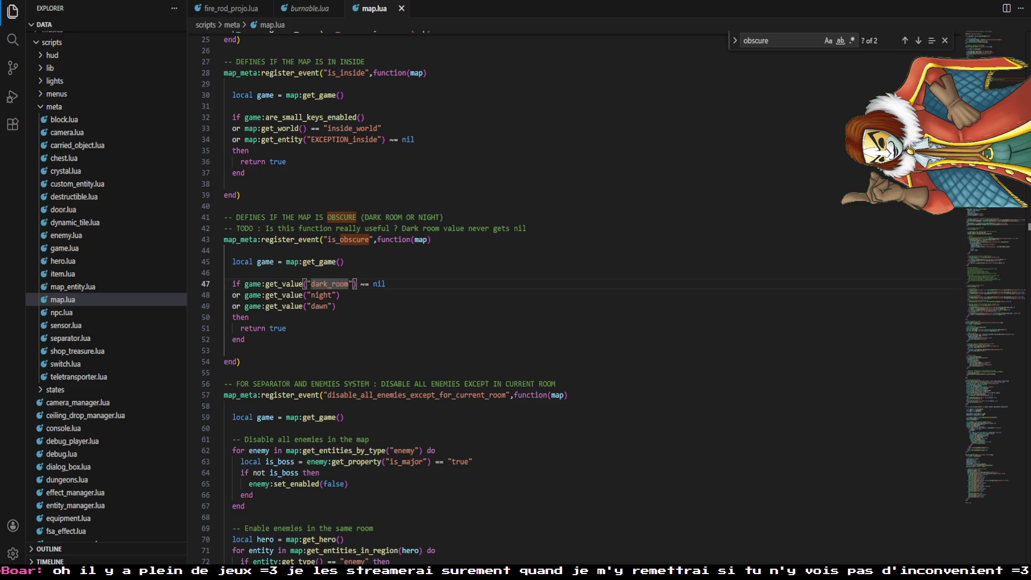
key(alt+Tab)
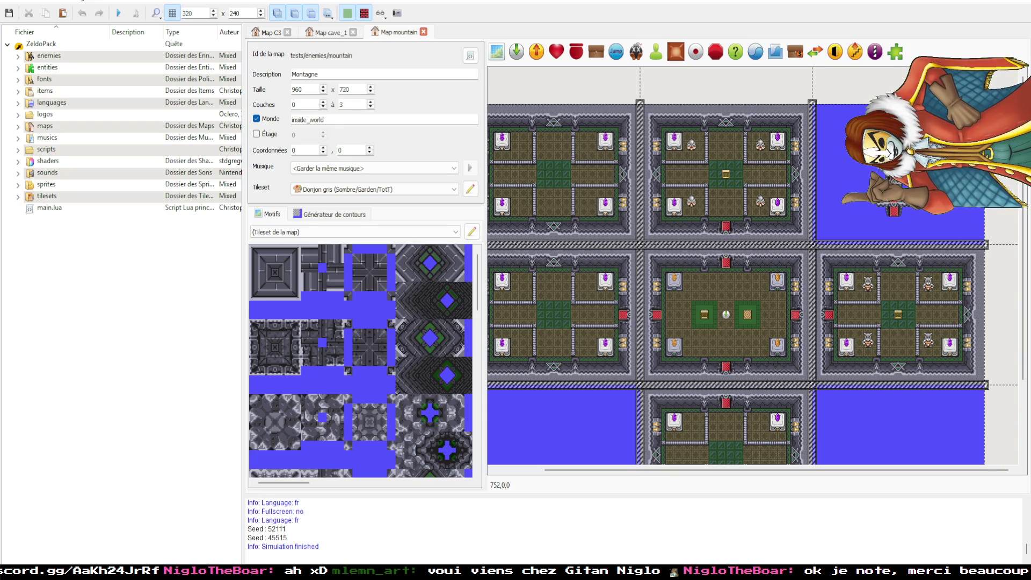
- Box-select the entities in the mountain map's top-right corner, then clear the selection
drag(853, 114, 935, 234)
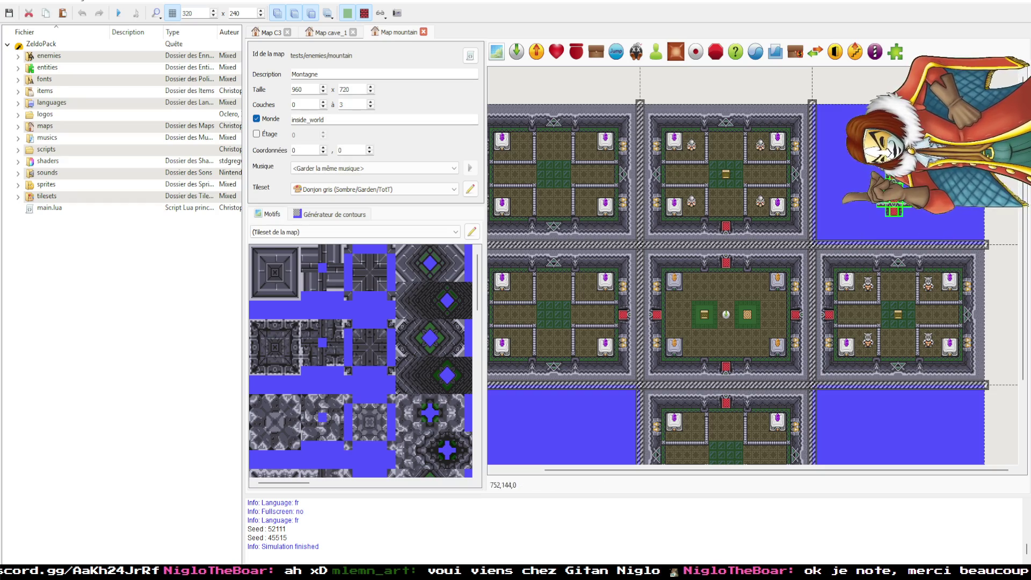
mouse_move(860, 100)
mouse_down()
mouse_move(861, 233)
mouse_move(926, 231)
mouse_up()
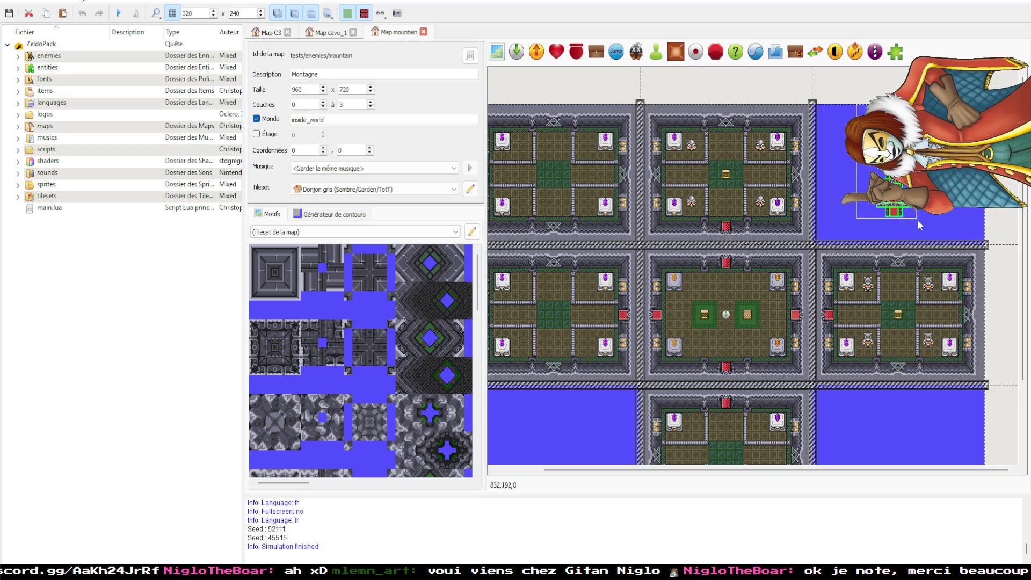
click(865, 131)
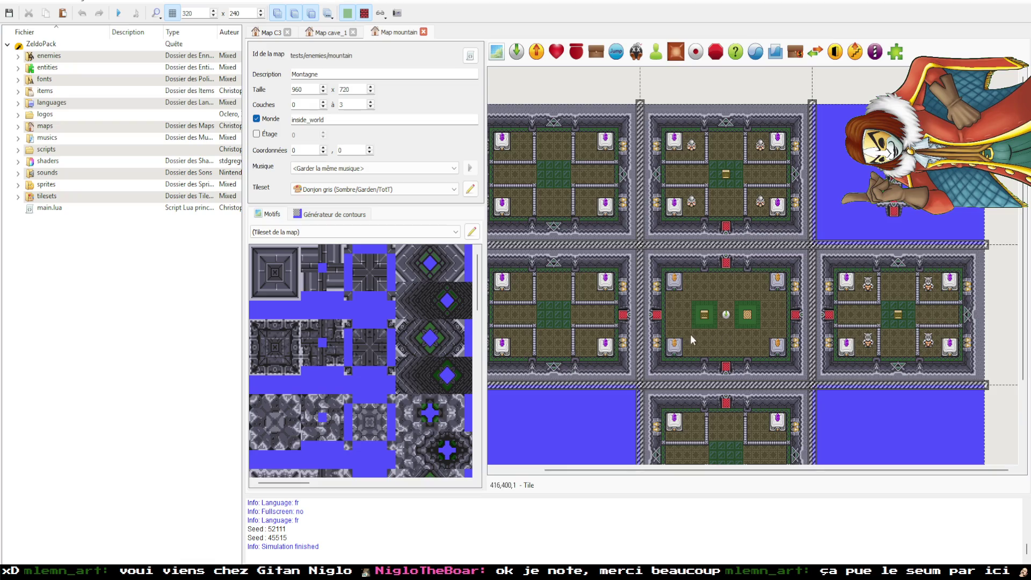
drag(697, 398, 752, 338)
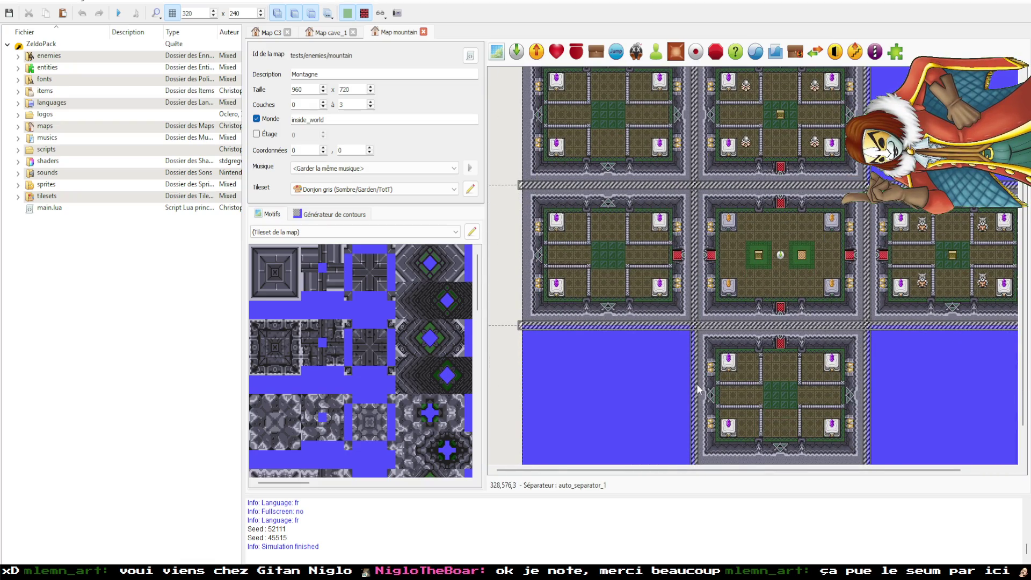
scroll(698, 413, up, 1)
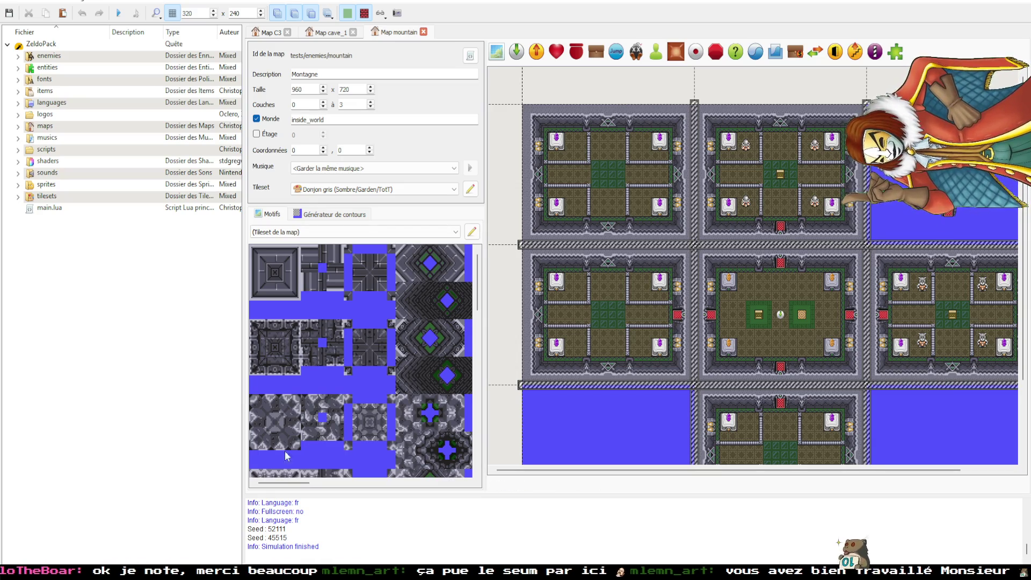
- Expand maps > tests in the quest tree, collapse its subfolders, and open the TMP map
click(18, 126)
click(28, 219)
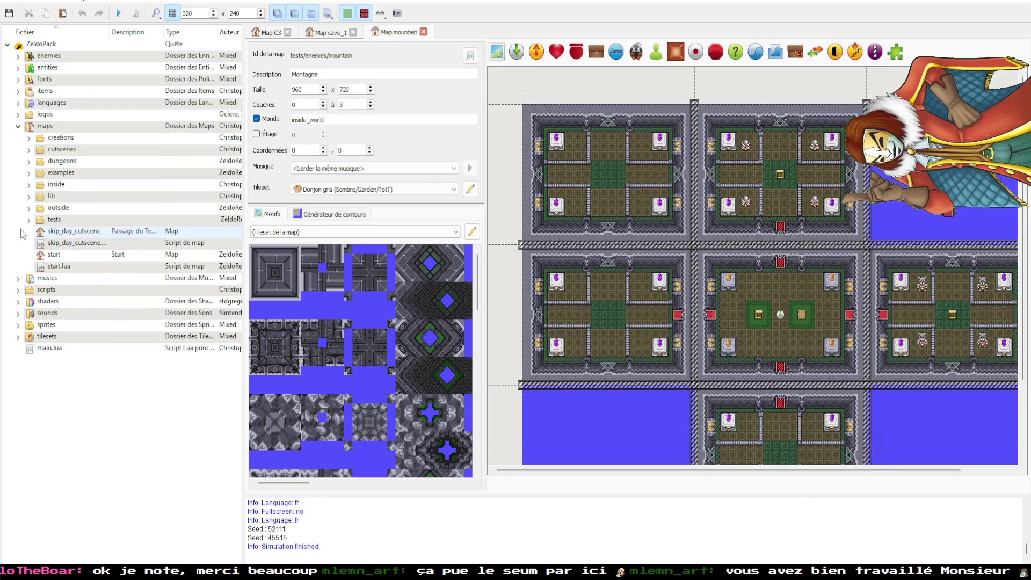
click(28, 220)
click(39, 255)
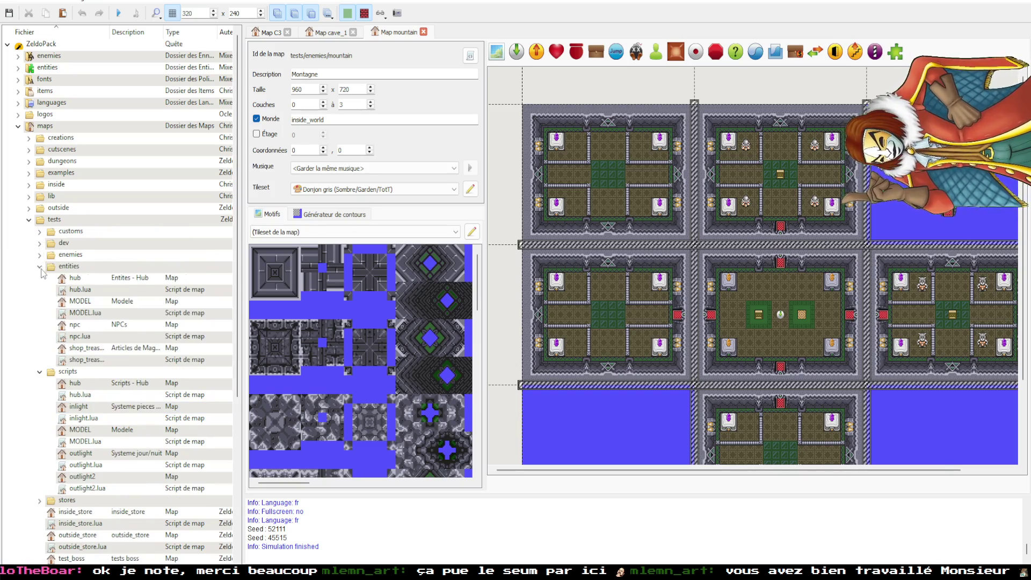
click(40, 267)
click(39, 278)
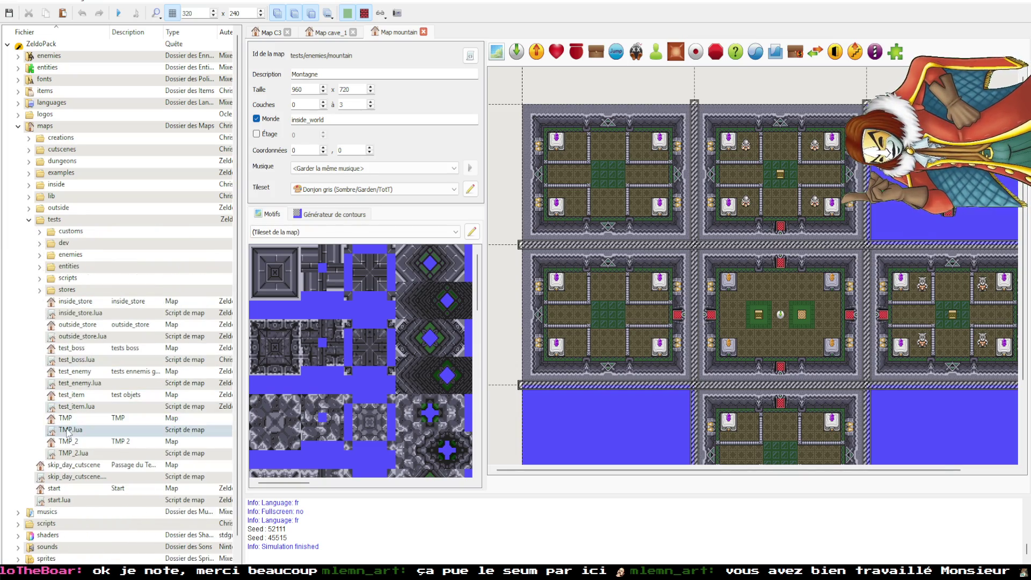
double_click(65, 418)
- Inspect TMP's SENSOR-row enemy, wooden block and falling_entity_1_1, then expand tests/scripts
scroll(675, 263, down, 5)
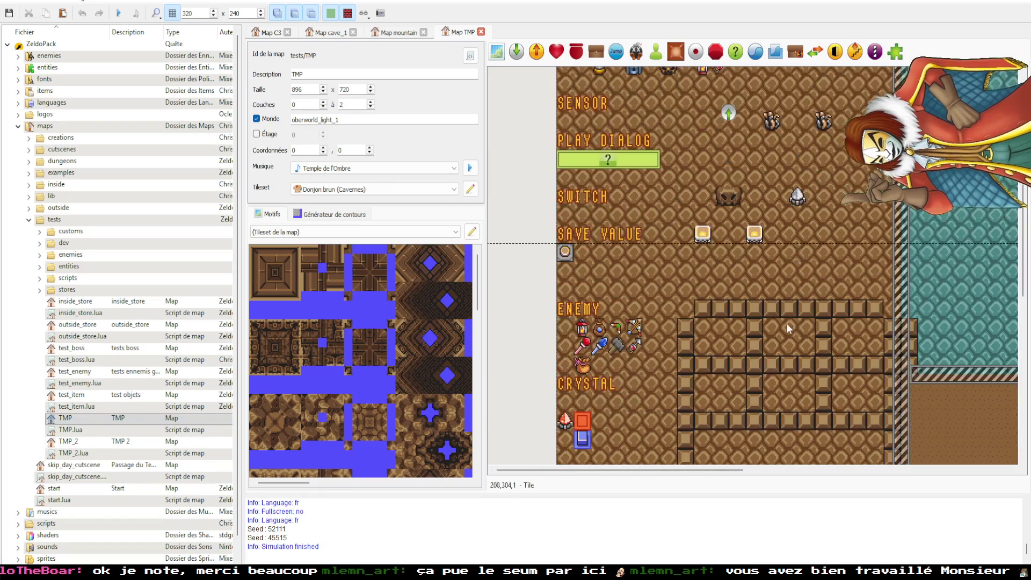
scroll(660, 268, down, 3)
scroll(650, 301, up, 3)
scroll(664, 262, up, 5)
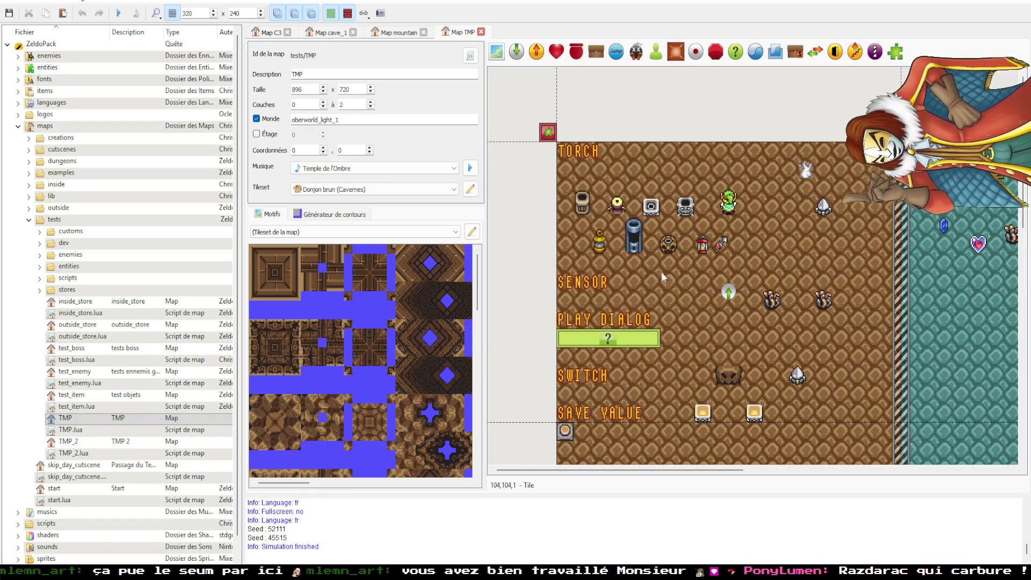
scroll(595, 266, right, 5)
scroll(605, 250, left, 5)
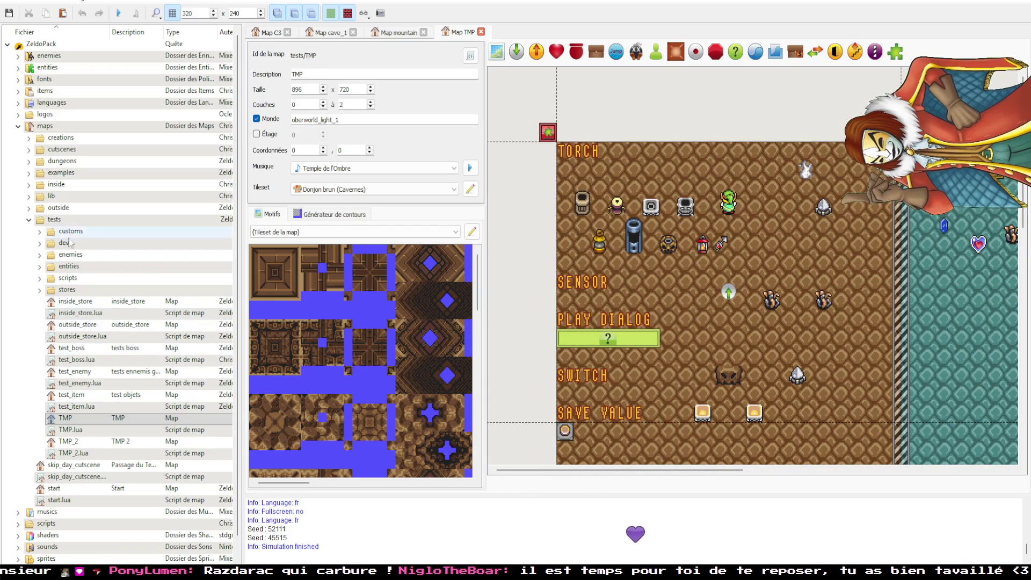
scroll(645, 400, right, 2)
scroll(644, 400, left, 1)
scroll(644, 400, down, 1)
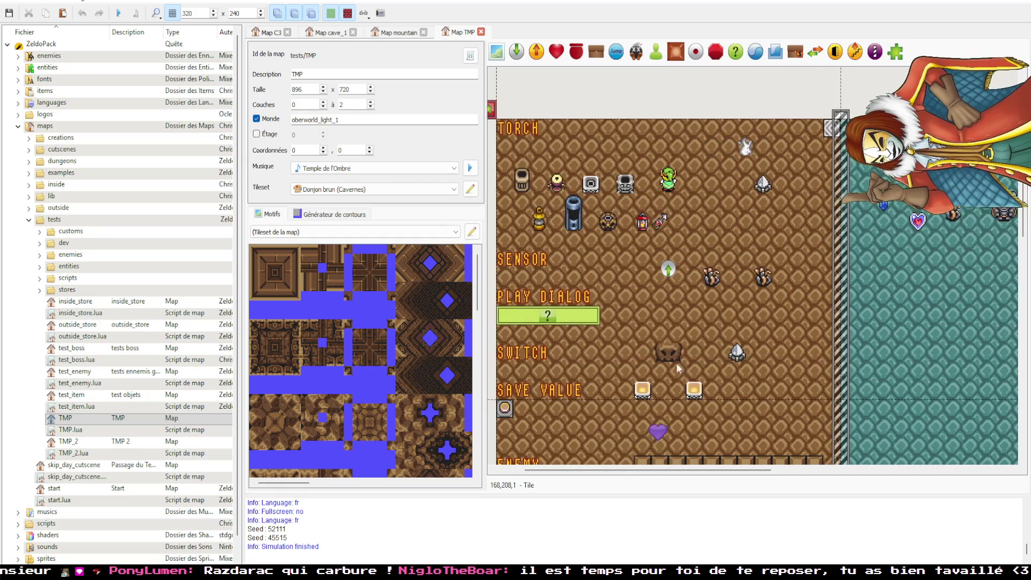
click(711, 278)
click(763, 185)
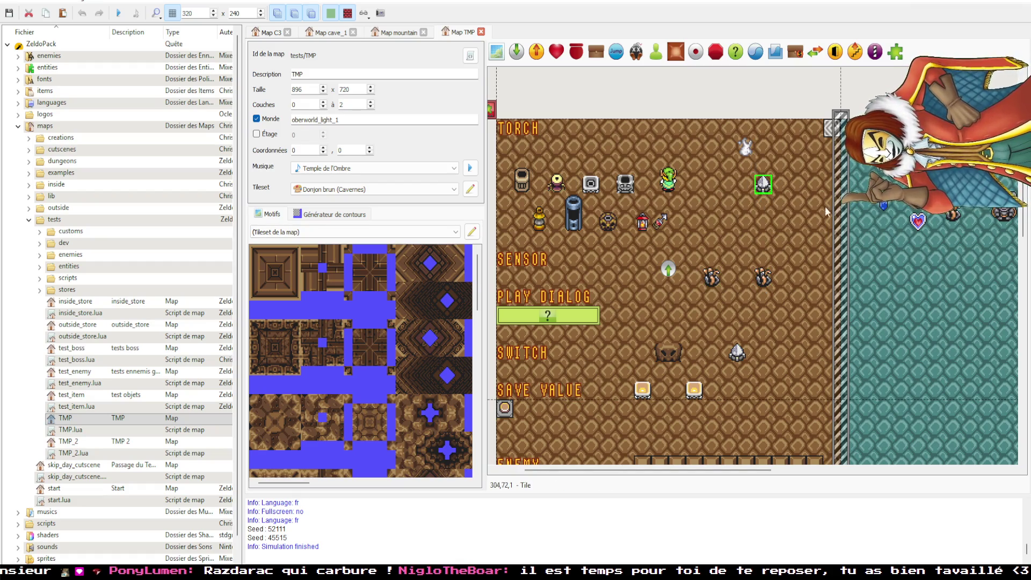
scroll(824, 205, right, 6)
scroll(824, 205, up, 1)
click(847, 297)
click(692, 236)
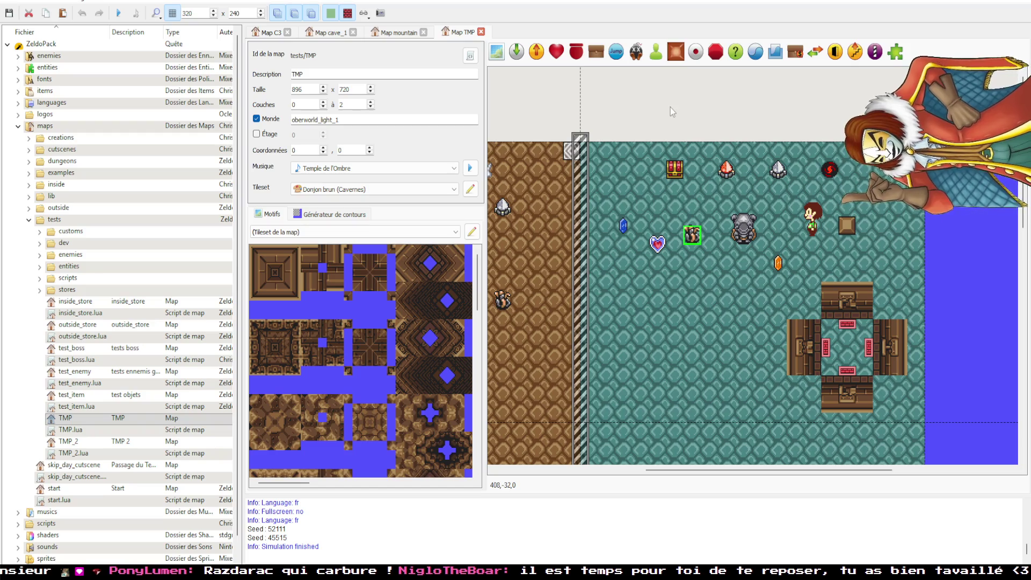
scroll(622, 265, left, 7)
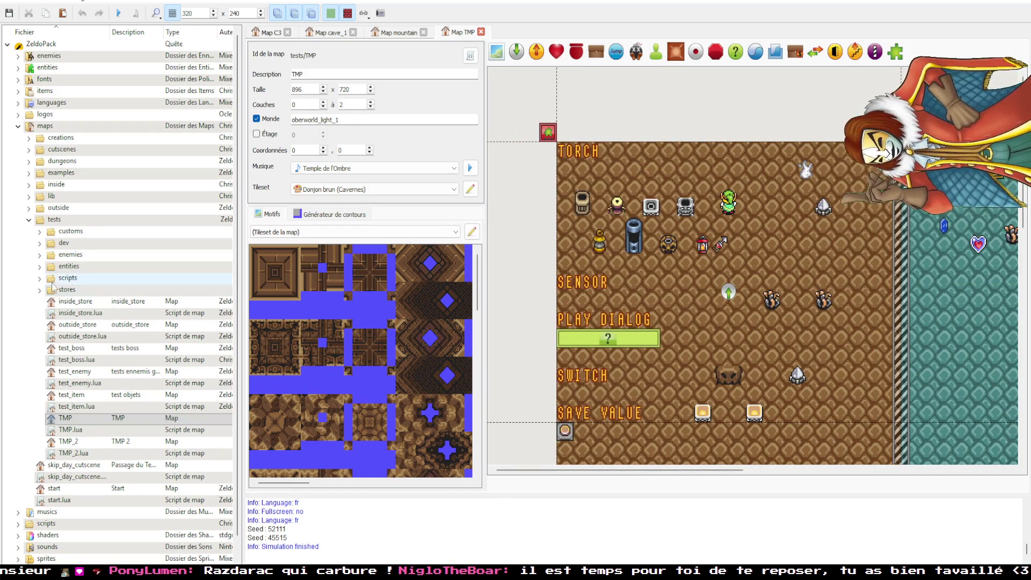
click(39, 278)
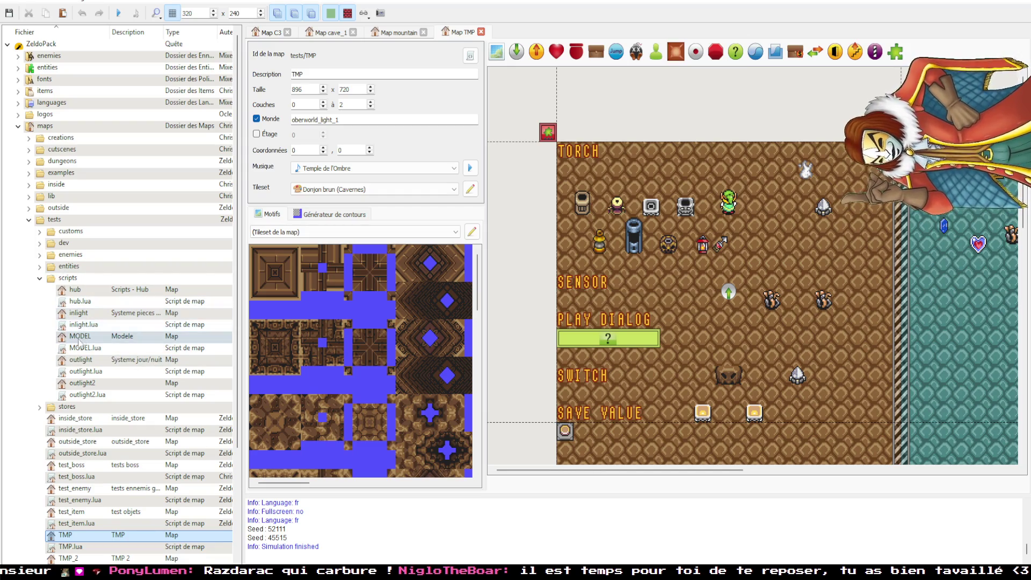
- Open the outlight test map and pan across it
click(89, 364)
double_click(90, 364)
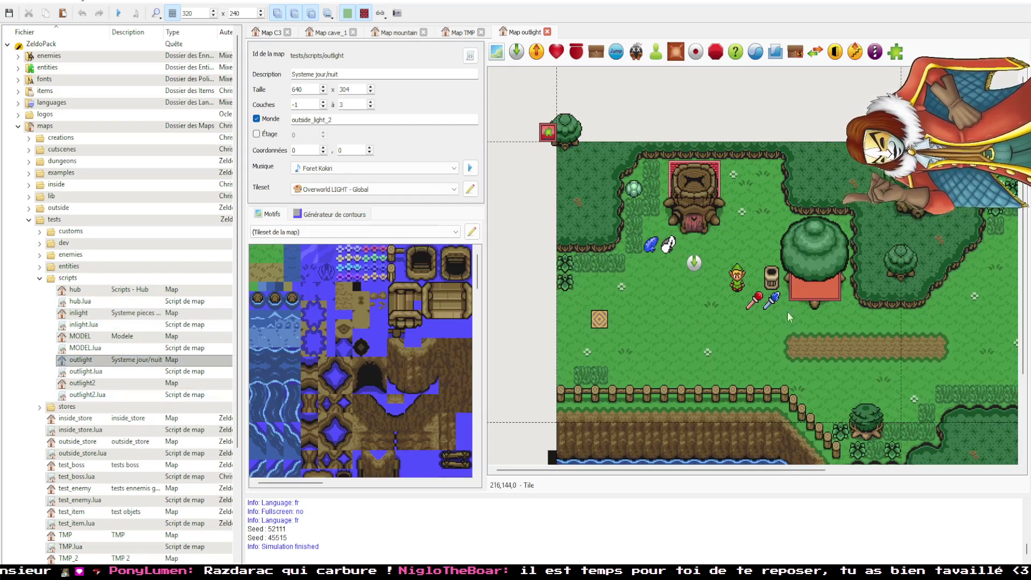
drag(703, 267, 878, 245)
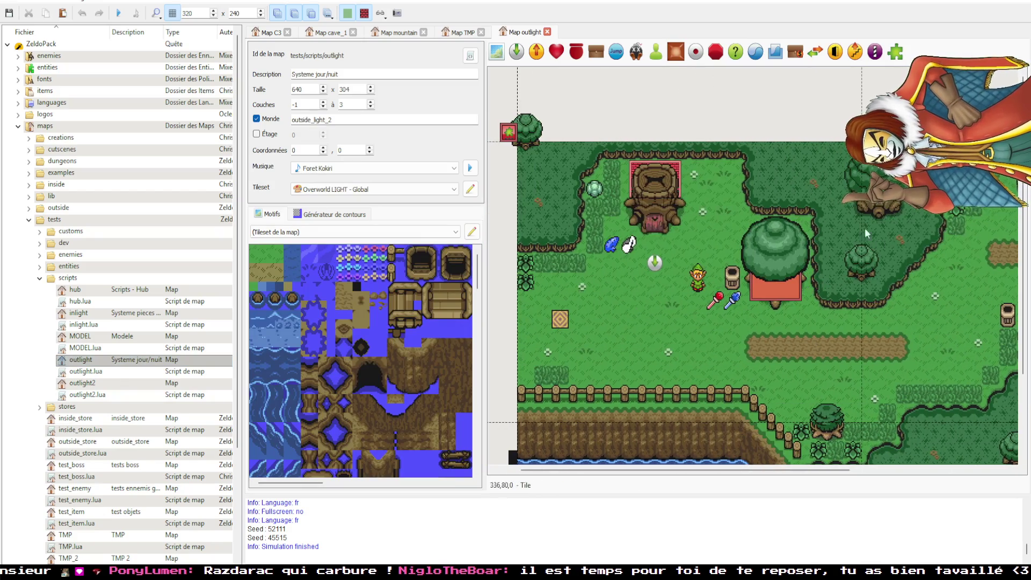
scroll(901, 322, down, 2)
scroll(901, 323, left, 2)
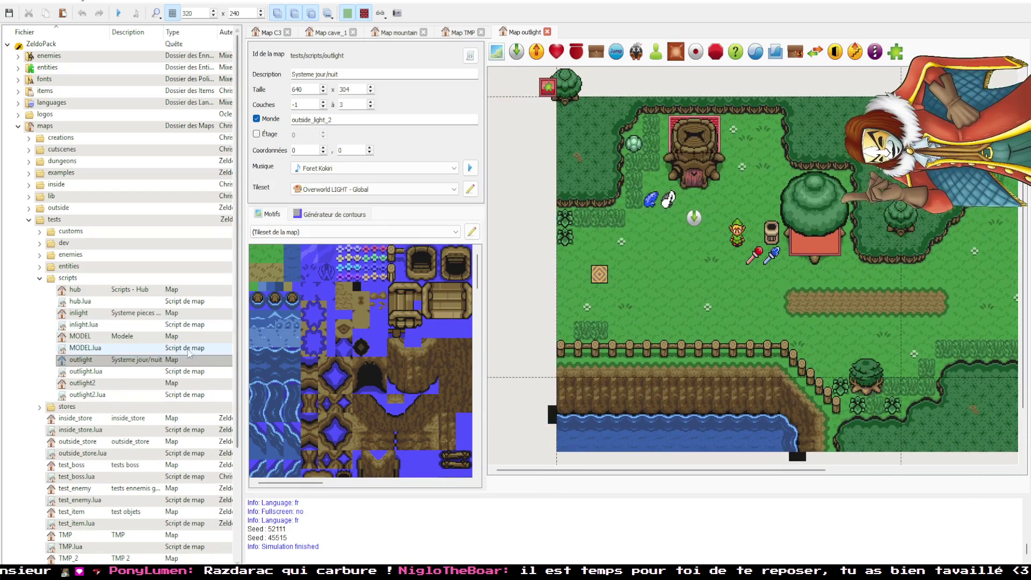
- Open the inlight test map, scroll through its rooms, and return to the TMP tab
double_click(78, 313)
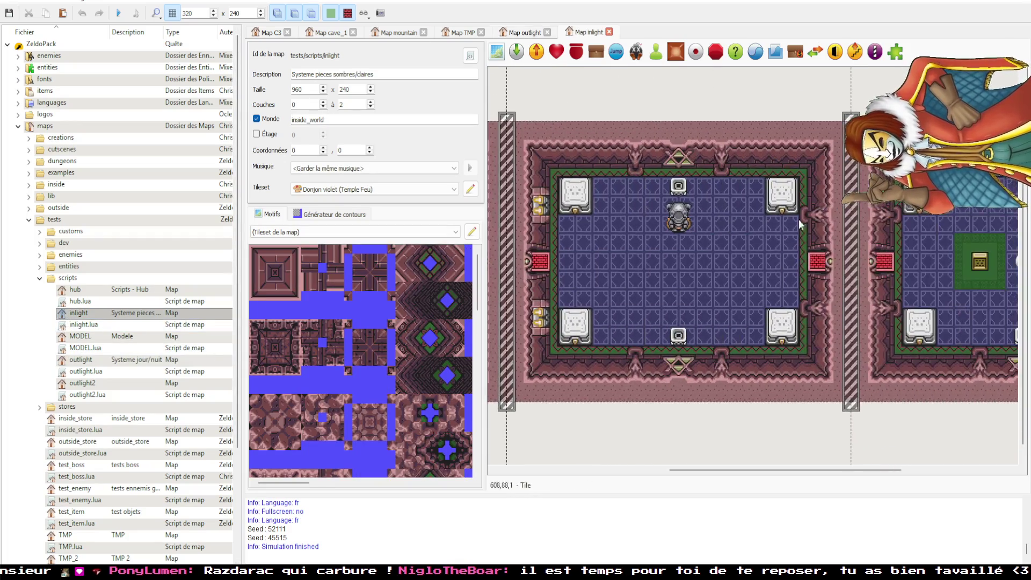
scroll(640, 297, left, 5)
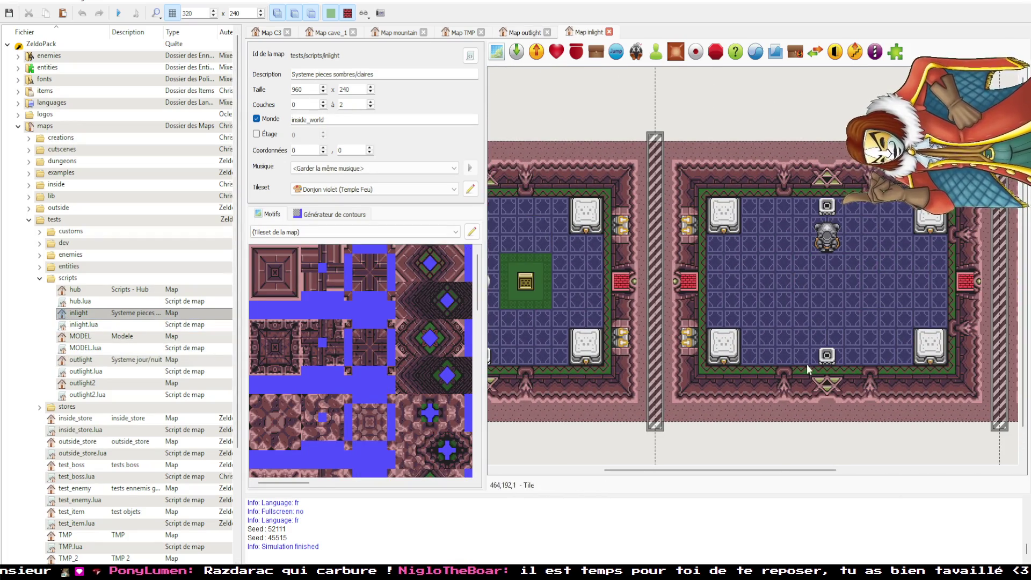
scroll(756, 304, left, 3)
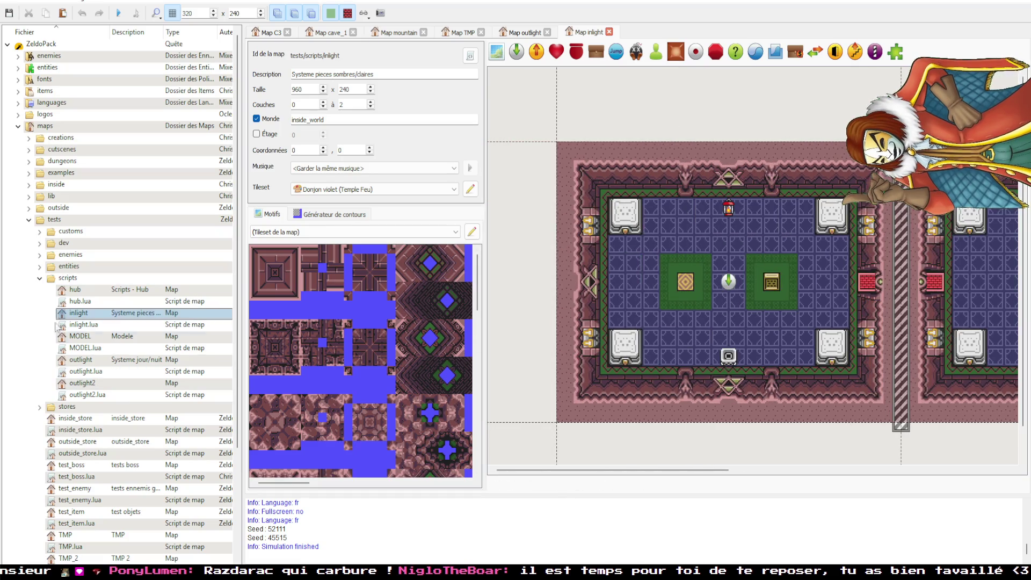
click(440, 34)
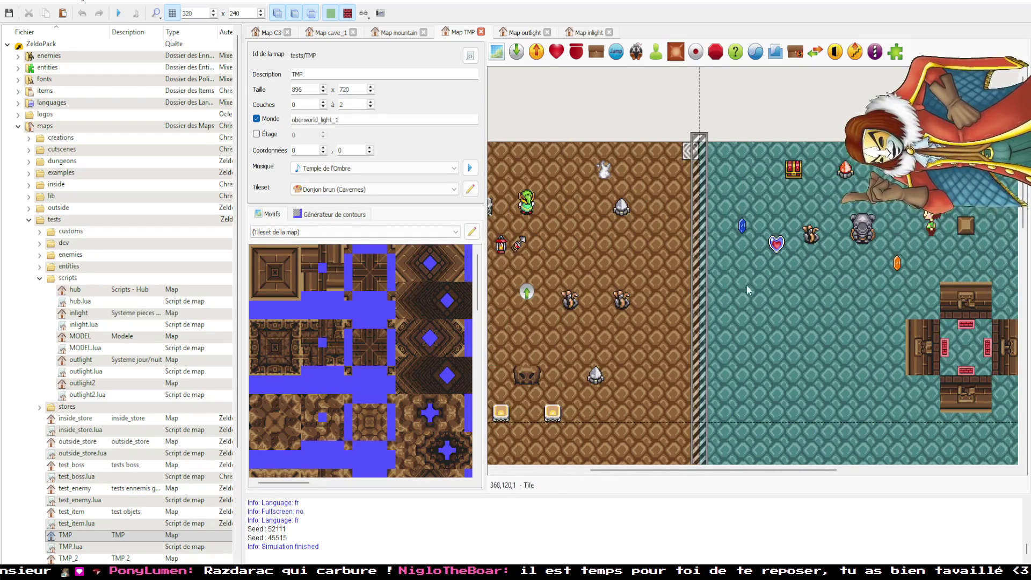
- Select a switch entity in the TMP map's SWITCH row
click(727, 377)
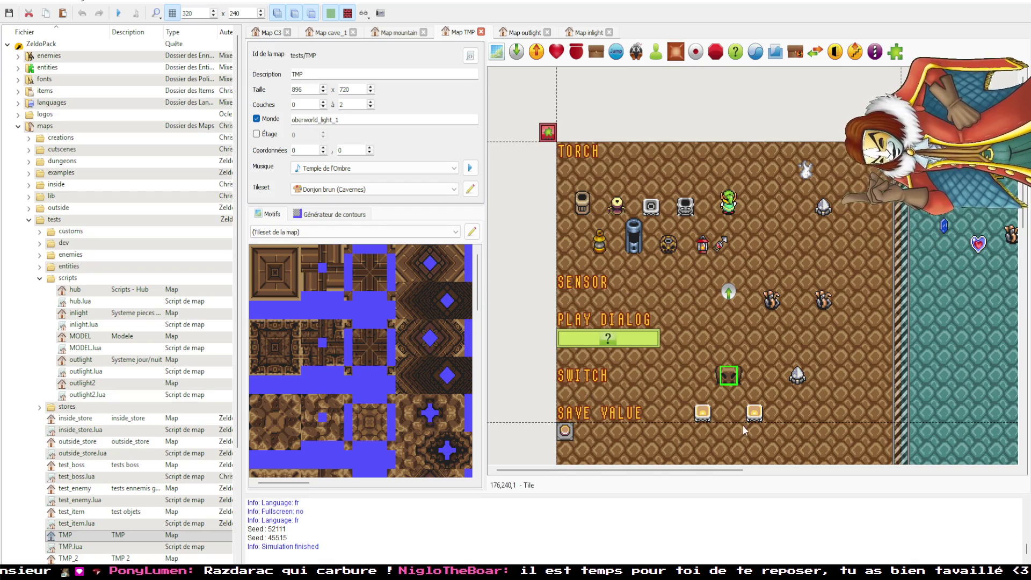